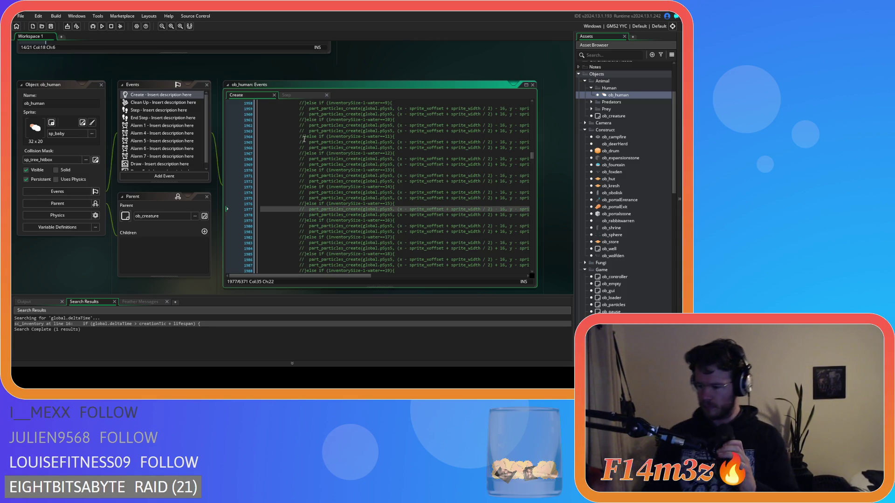
- Review lines 1976–1981 of the Create code, then close all open windows via Windows > Close All
{"action": "left_click", "coordinate": [335, 231]}
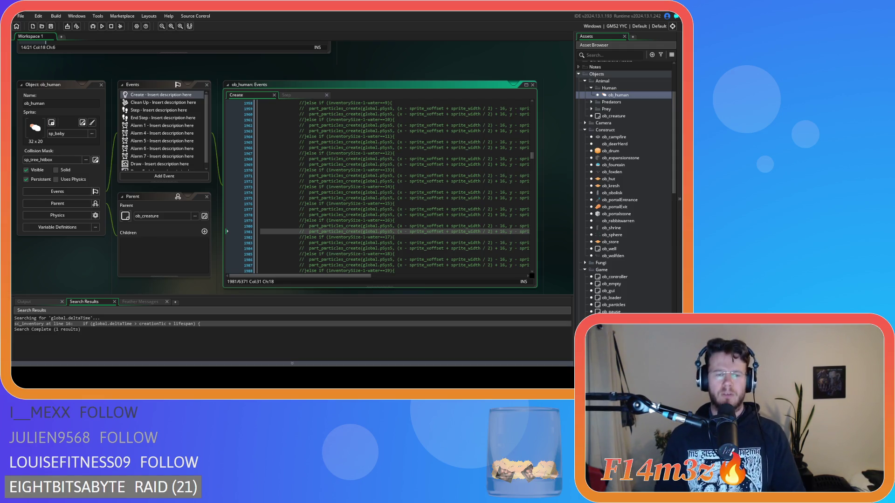
{"action": "left_click", "coordinate": [306, 203]}
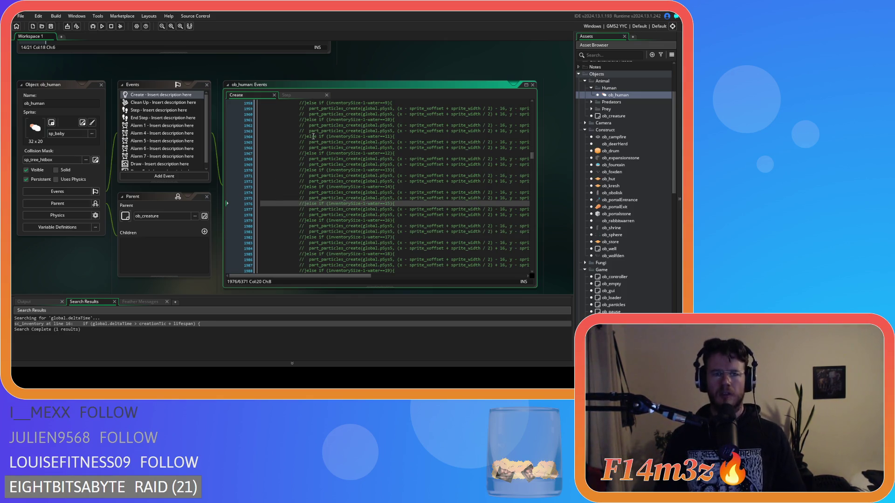
{"action": "scroll", "coordinate": [313, 136], "scroll_direction": "down", "scroll_amount": 5}
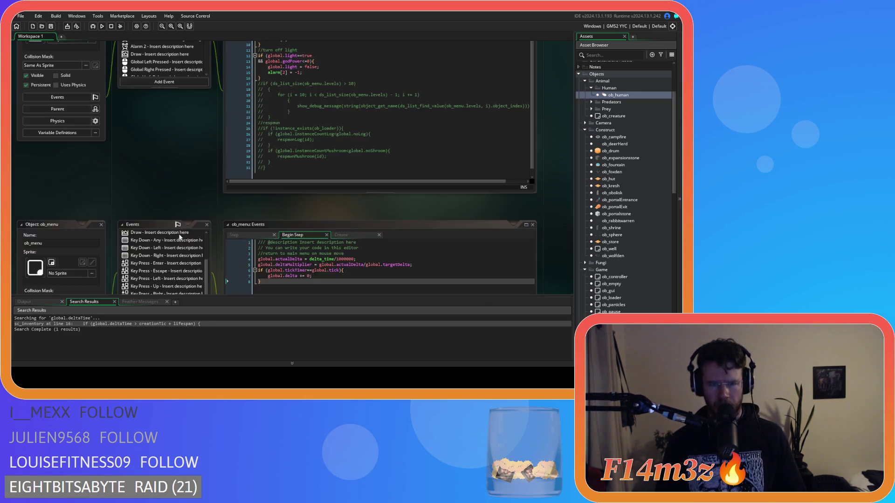
{"action": "scroll", "coordinate": [180, 238], "scroll_direction": "down", "scroll_amount": 10}
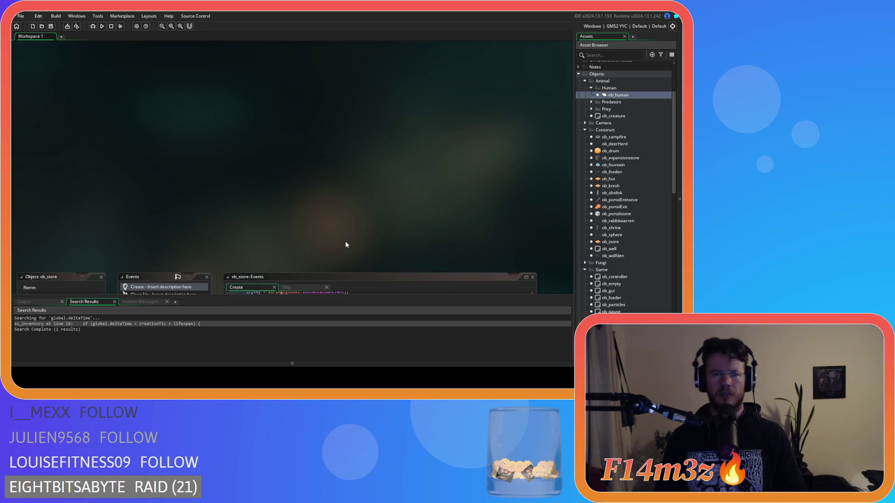
{"action": "scroll", "coordinate": [346, 244], "scroll_direction": "up", "scroll_amount": 10}
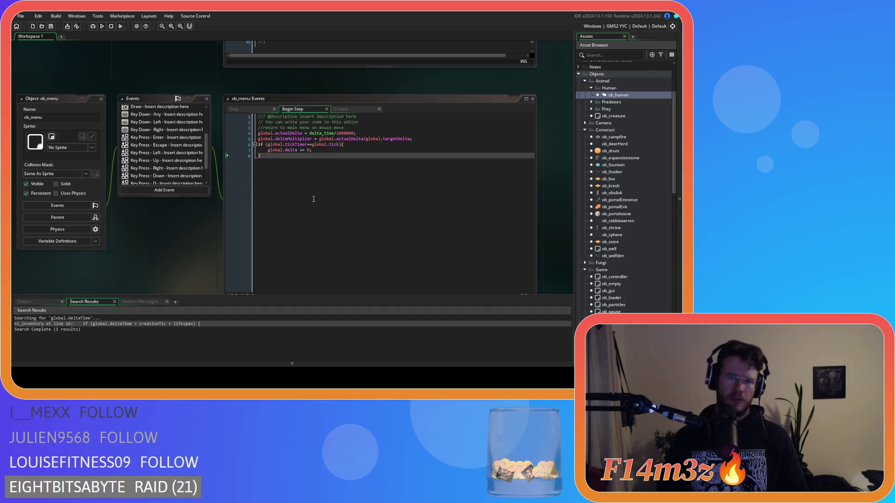
{"action": "right_click", "coordinate": [160, 236]}
{"action": "mouse_move", "coordinate": [191, 247]}
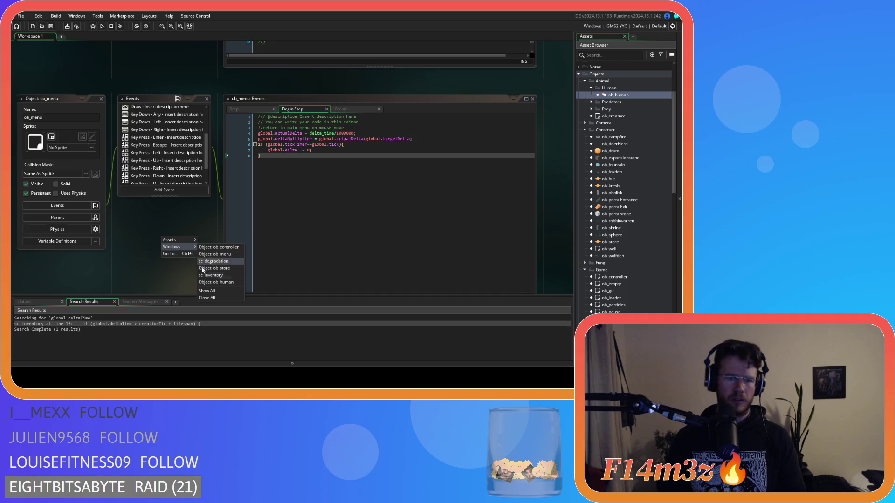
{"action": "left_click", "coordinate": [214, 301]}
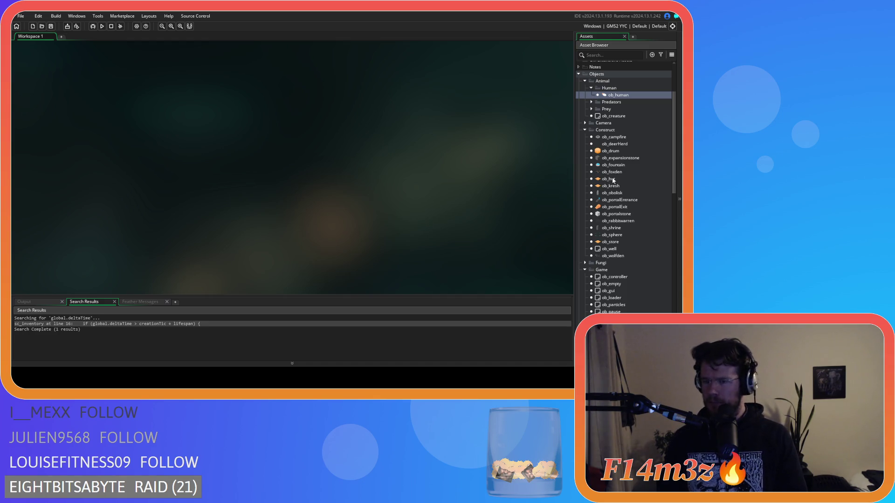
{"action": "scroll", "coordinate": [606, 193], "scroll_direction": "down", "scroll_amount": 5}
{"action": "scroll", "coordinate": [606, 193], "scroll_direction": "down", "scroll_amount": 10}
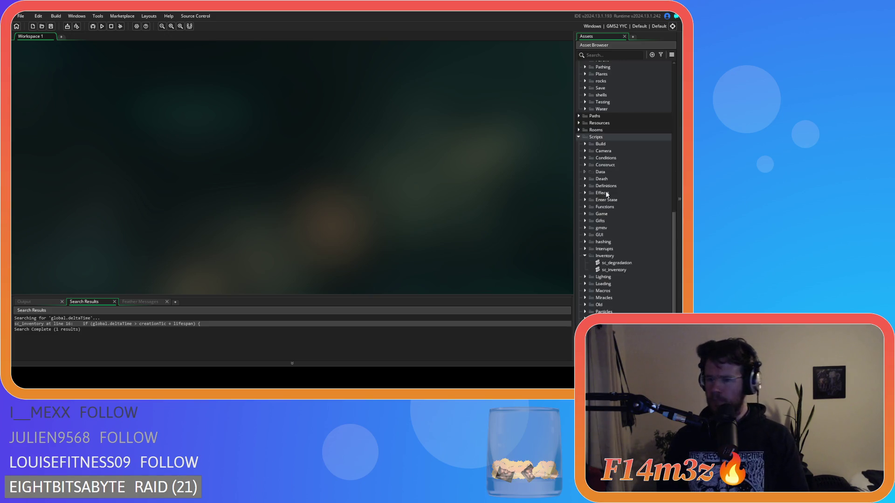
{"action": "left_click", "coordinate": [614, 195]}
{"action": "double_click", "coordinate": [613, 195]}
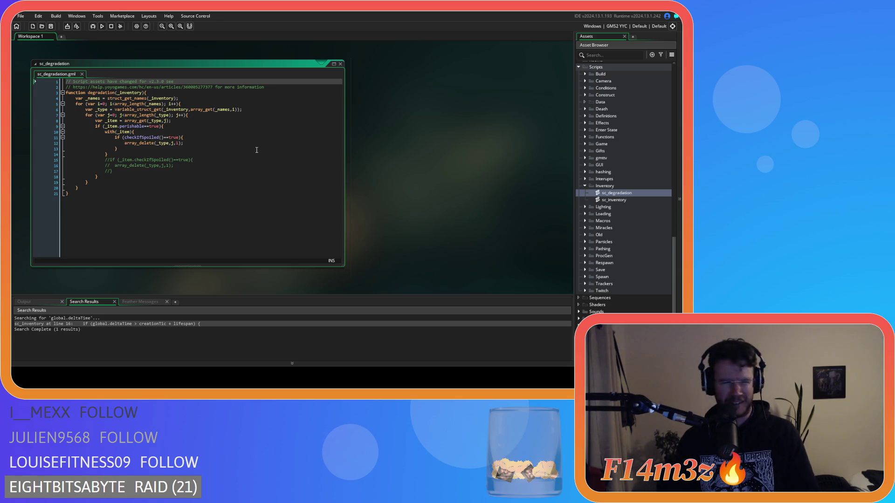
{"action": "double_click", "coordinate": [100, 92]}
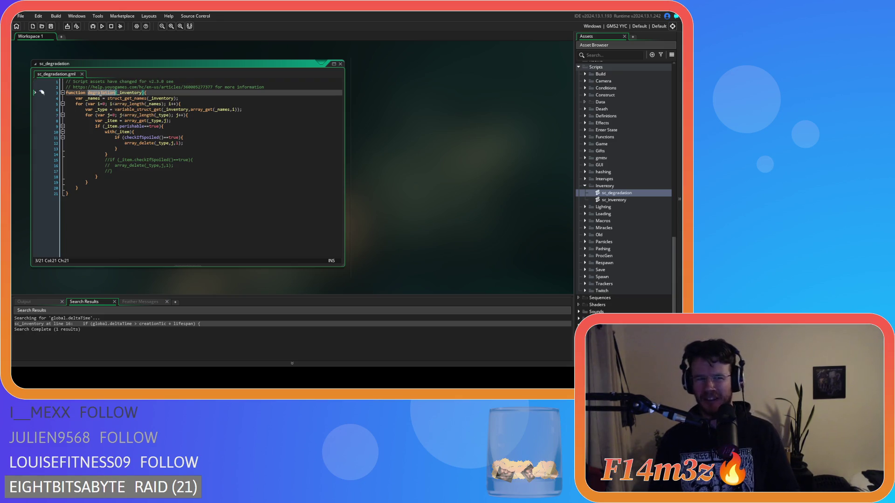
{"action": "type", "text": "decay"}
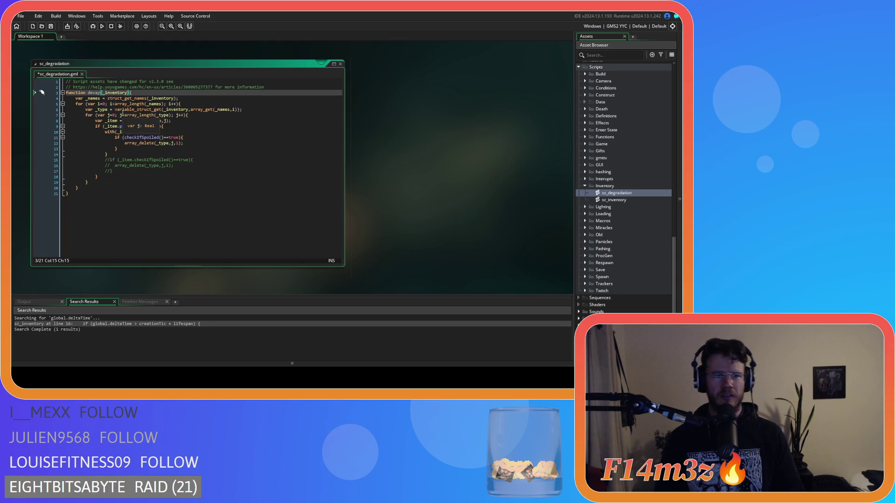
{"action": "key", "text": "BackSpace"}
{"action": "key", "text": "BackSpace"}
{"action": "key", "text": "BackSpace"}
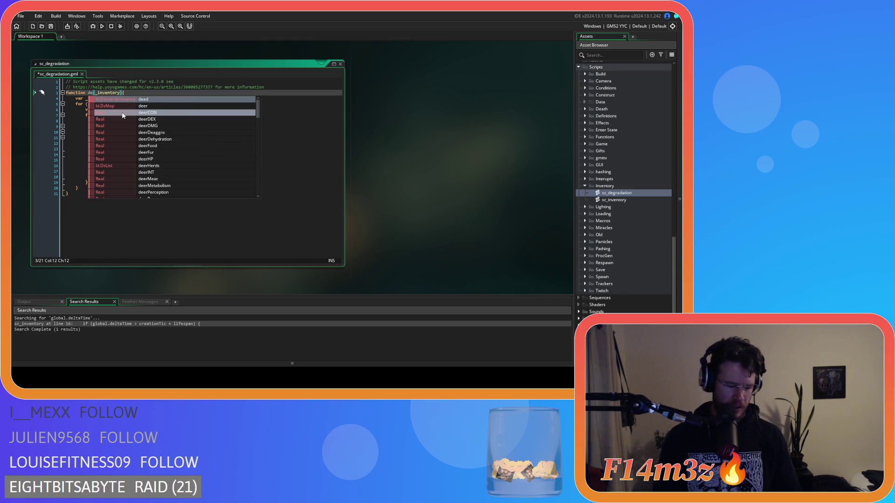
{"action": "type", "text": "cay"}
{"action": "left_click", "coordinate": [125, 143]}
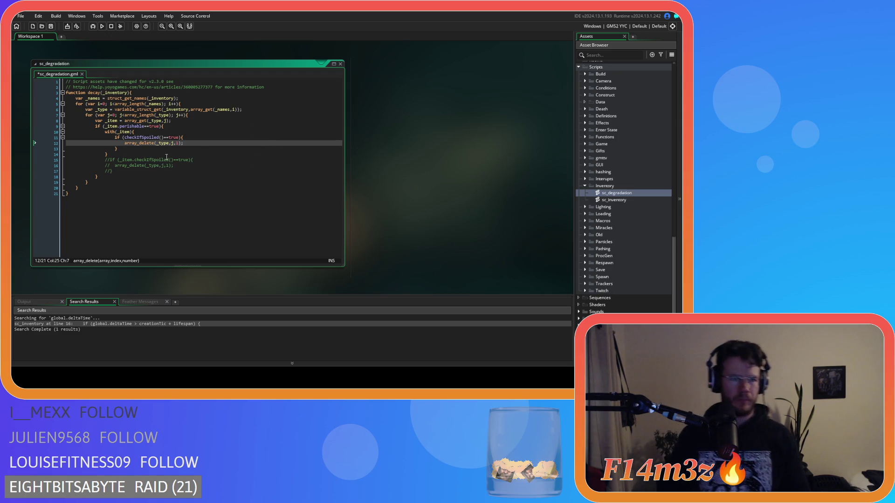
{"action": "left_click", "coordinate": [207, 104]}
{"action": "left_click", "coordinate": [208, 99]}
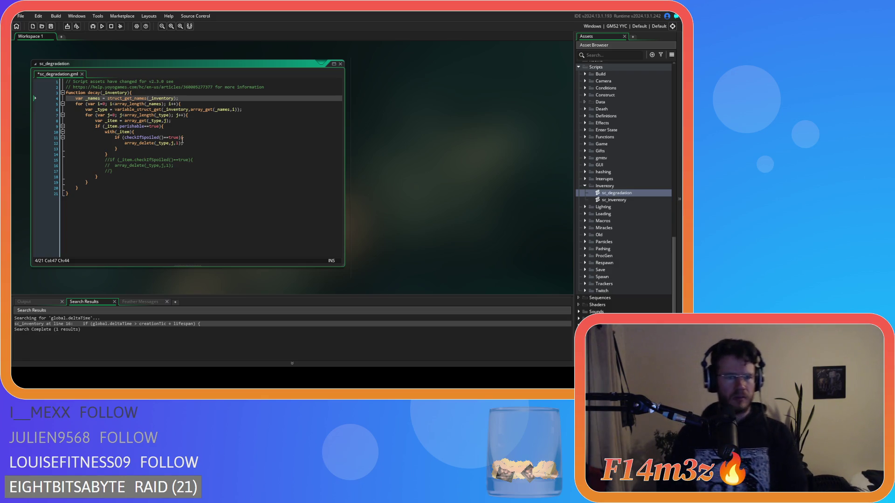
{"action": "left_click", "coordinate": [190, 116]}
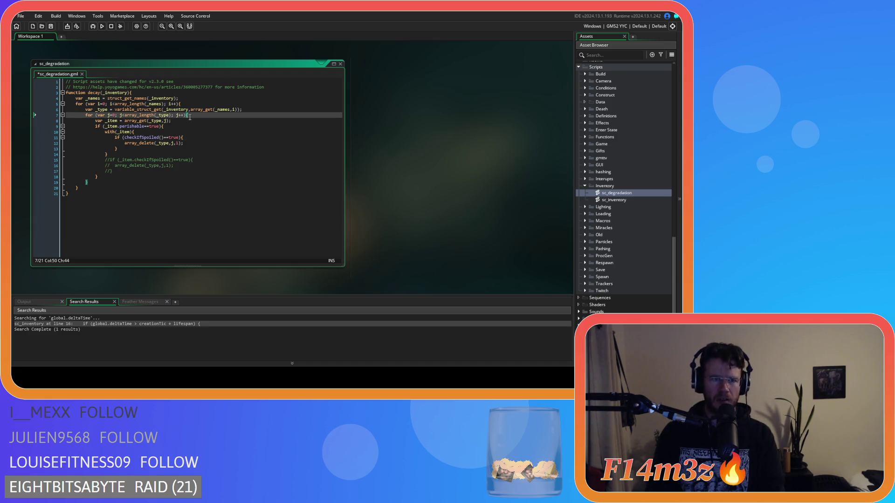
{"action": "left_click", "coordinate": [105, 181]}
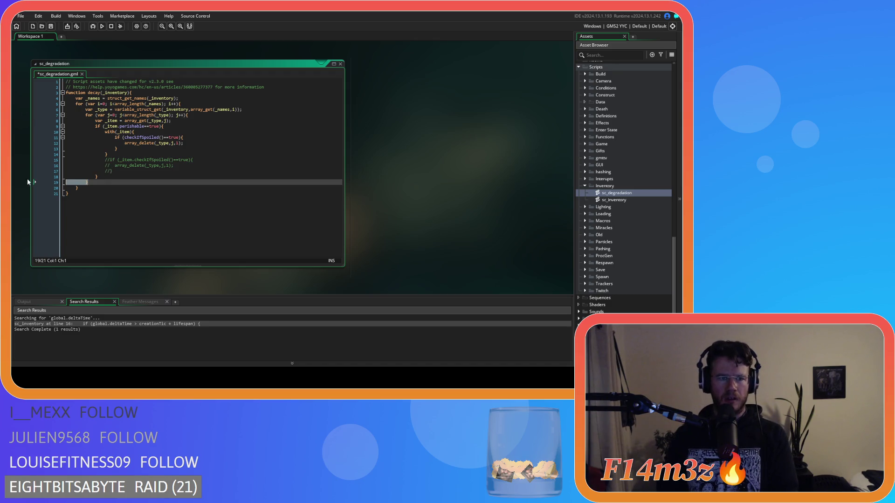
- Remove the inner for (var j…) loop and its closing brace, dedenting the body one level
{"action": "key", "text": "BackSpace"}
{"action": "key", "text": "BackSpace"}
{"action": "key", "text": "BackSpace"}
{"action": "left_click", "coordinate": [195, 115]}
{"action": "key", "text": "shift+Home"}
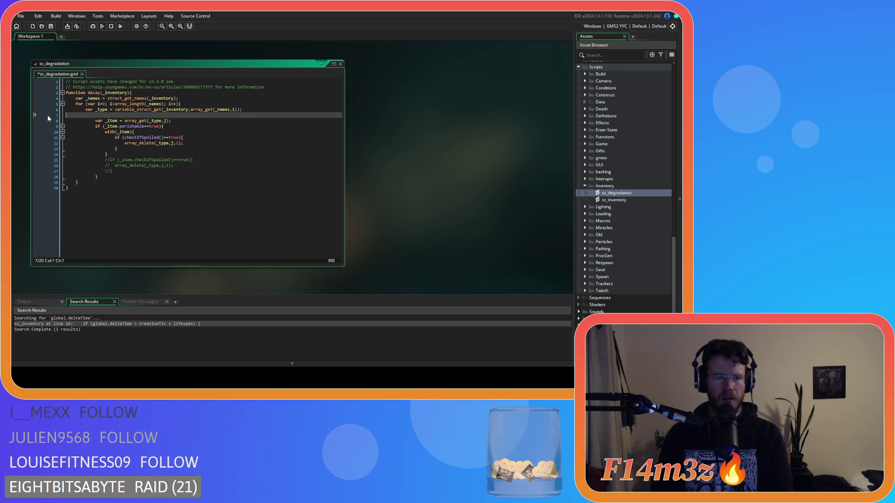
{"action": "key", "text": "BackSpace"}
{"action": "key", "text": "BackSpace"}
{"action": "left_click", "coordinate": [108, 170]}
{"action": "left_click_drag", "start_coordinate": [109, 170], "coordinate": [154, 116]}
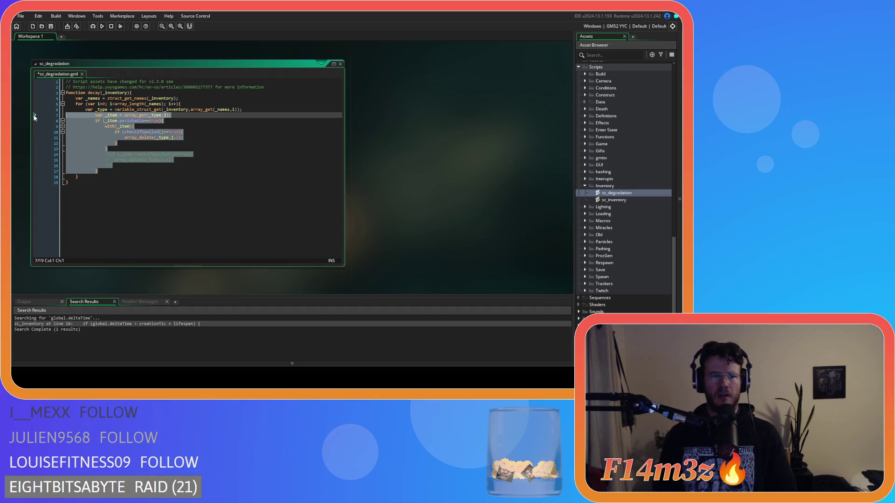
{"action": "key", "text": "shift+Tab"}
- Change array_get's index from j to 0 on line 7 and save the script
{"action": "left_click", "coordinate": [154, 115]}
{"action": "left_click", "coordinate": [157, 115]}
{"action": "key", "text": "BackSpace"}
{"action": "type", "text": "0"}
{"action": "left_click", "coordinate": [177, 117]}
{"action": "key", "text": "ctrl+s"}
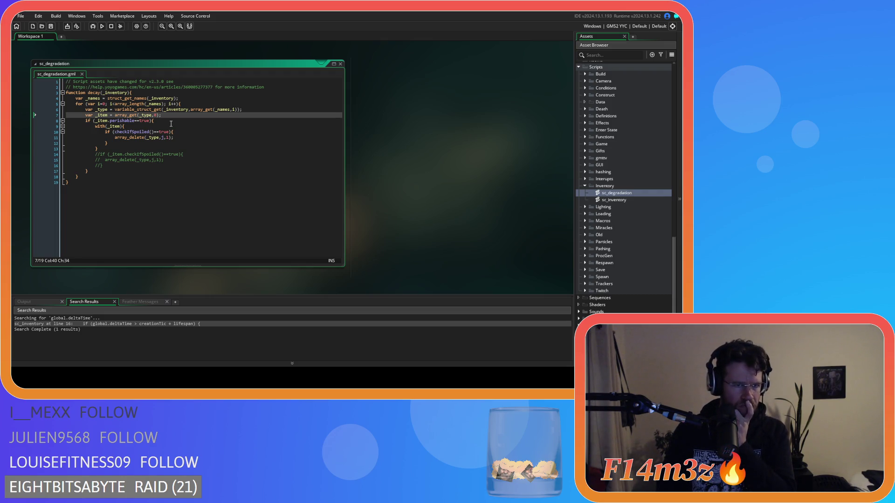
- Change array_delete(_type,j,1) to array_delete(_type,0,1) and save the script
{"action": "double_click", "coordinate": [163, 138]}
{"action": "type", "text": "0"}
{"action": "left_click", "coordinate": [189, 137]}
{"action": "key", "text": "ctrl+s"}
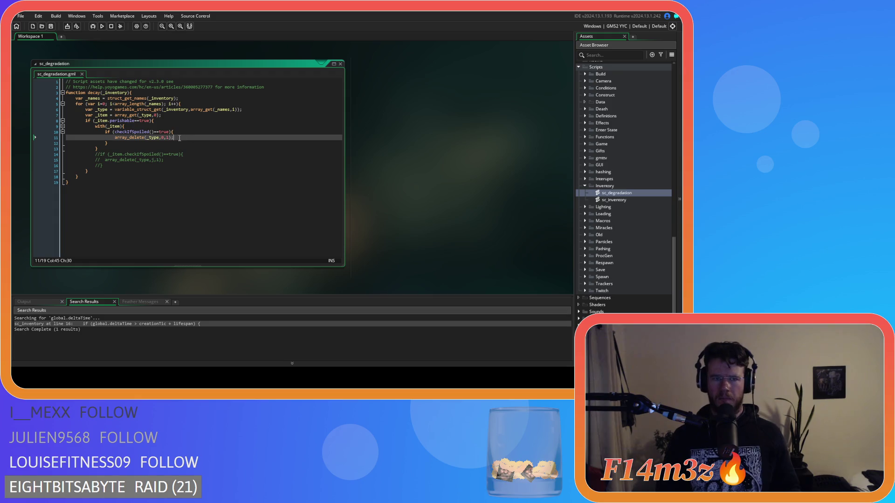
{"action": "mouse_move", "coordinate": [130, 135]}
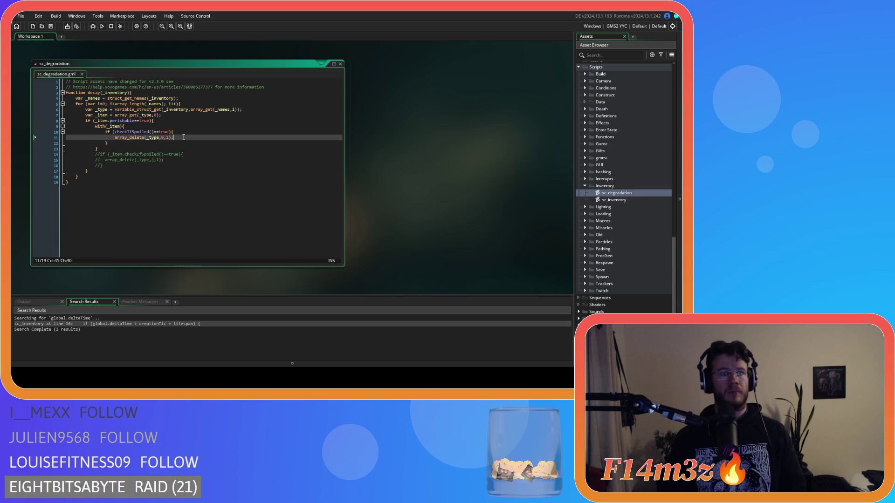
- Add a line after array_delete setting _item = array_get(_type,0), copied from line 7
{"action": "key", "text": "Return"}
{"action": "type", "text": "_item ="}
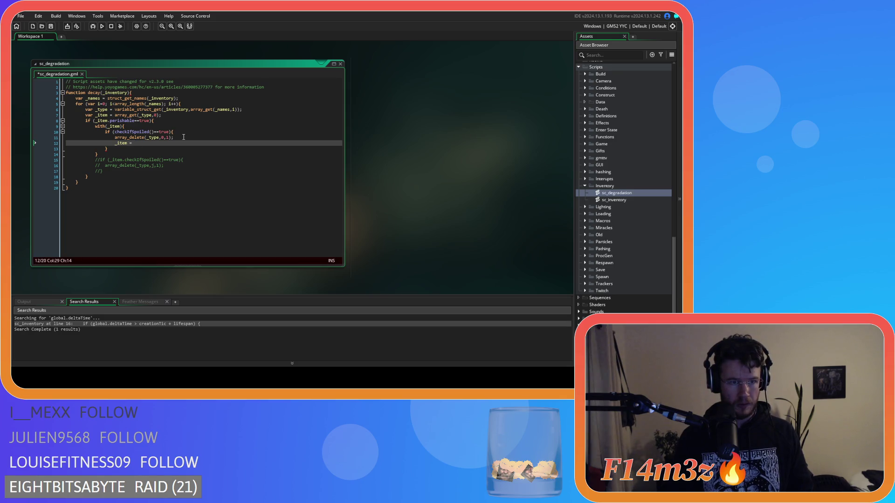
{"action": "left_click_drag", "start_coordinate": [166, 114], "coordinate": [126, 115]}
{"action": "left_click", "coordinate": [125, 115]}
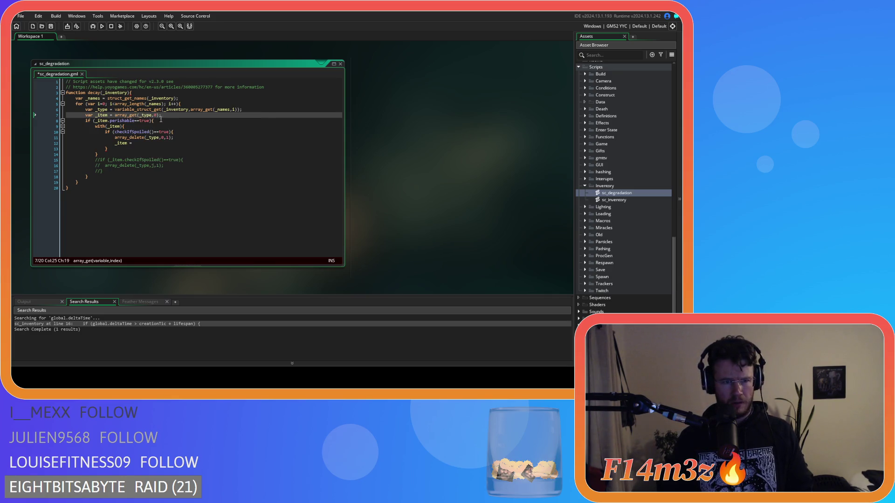
{"action": "left_click_drag", "start_coordinate": [136, 143], "coordinate": [84, 142]}
{"action": "key", "text": "BackSpace"}
{"action": "key", "text": "BackSpace"}
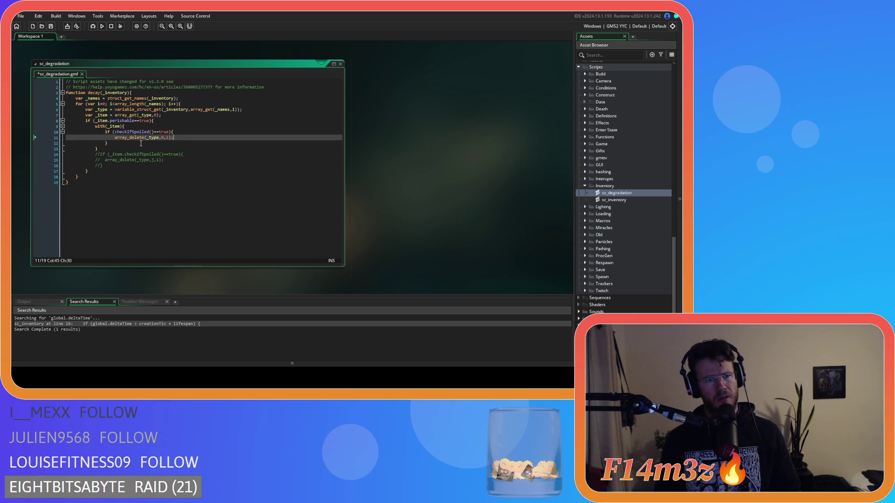
{"action": "left_click_drag", "start_coordinate": [164, 114], "coordinate": [96, 115]}
{"action": "key", "text": "ctrl+c"}
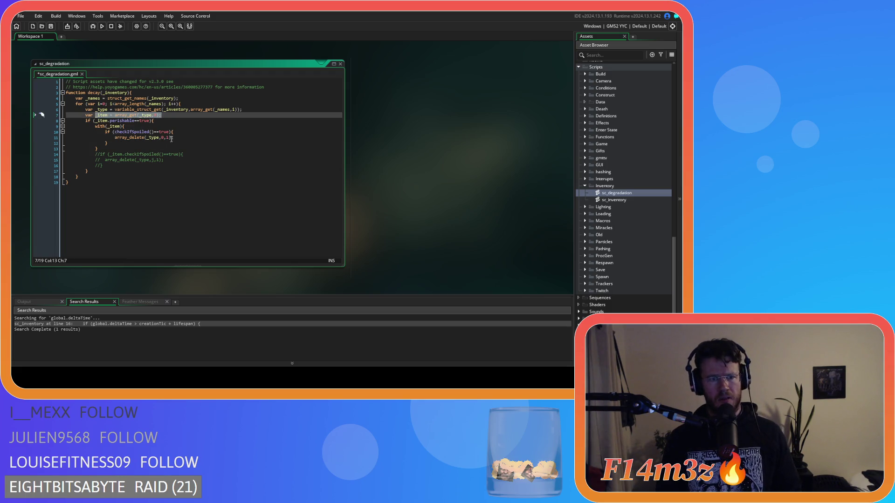
{"action": "left_click", "coordinate": [177, 138]}
{"action": "key", "text": "Return"}
{"action": "key", "text": "ctrl+v"}
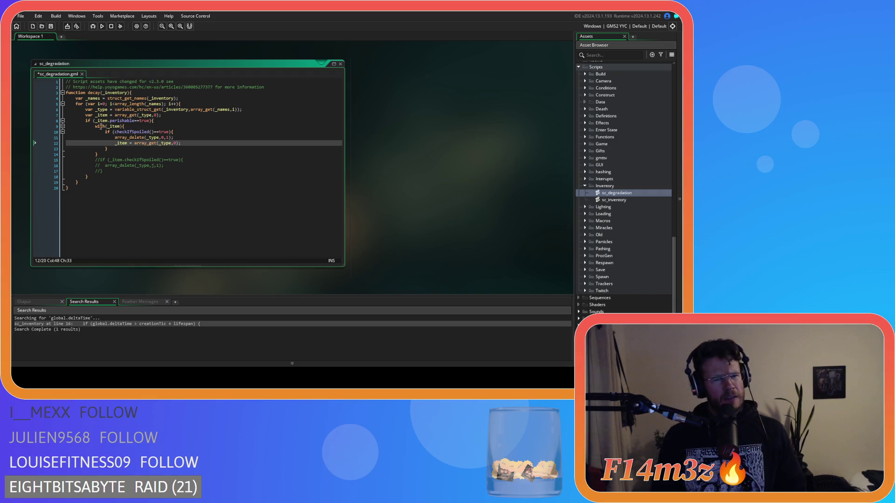
{"action": "double_click", "coordinate": [107, 132]}
- Turn the if spoilage check on line 10 into a while loop
{"action": "type", "text": "whi"}
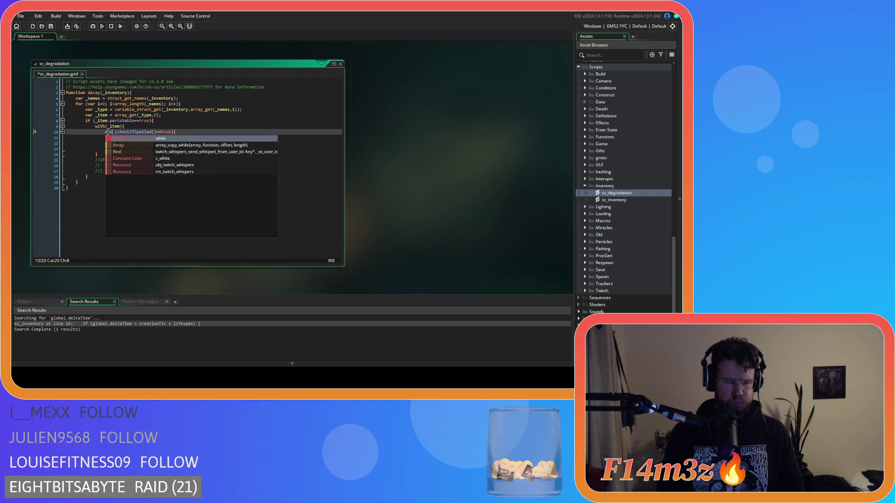
{"action": "type", "text": "le"}
{"action": "key", "text": "Delete"}
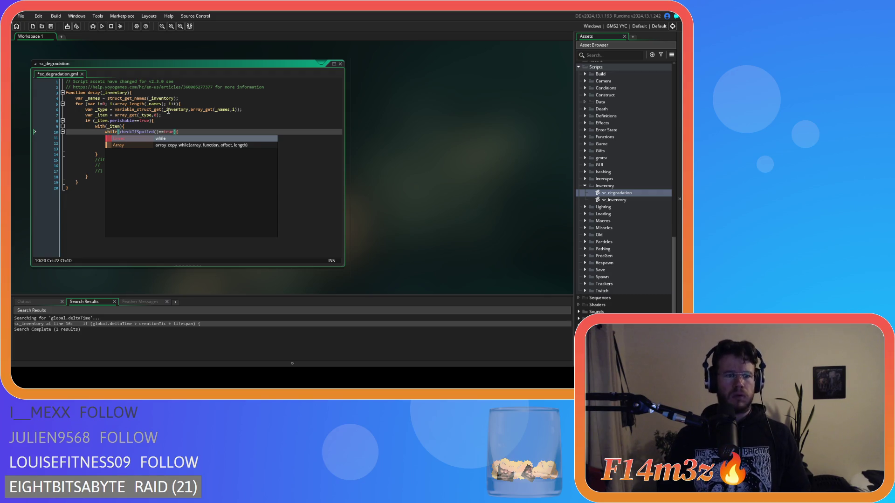
{"action": "left_click", "coordinate": [191, 145]}
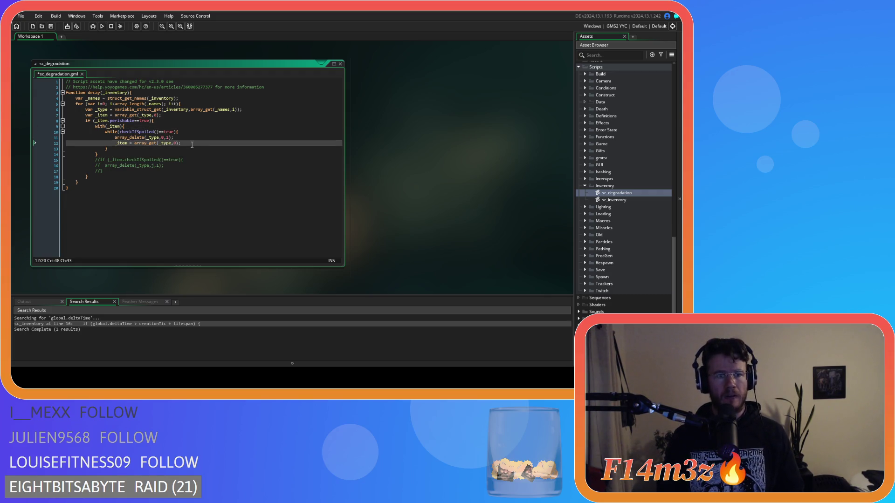
{"action": "left_click", "coordinate": [143, 145]}
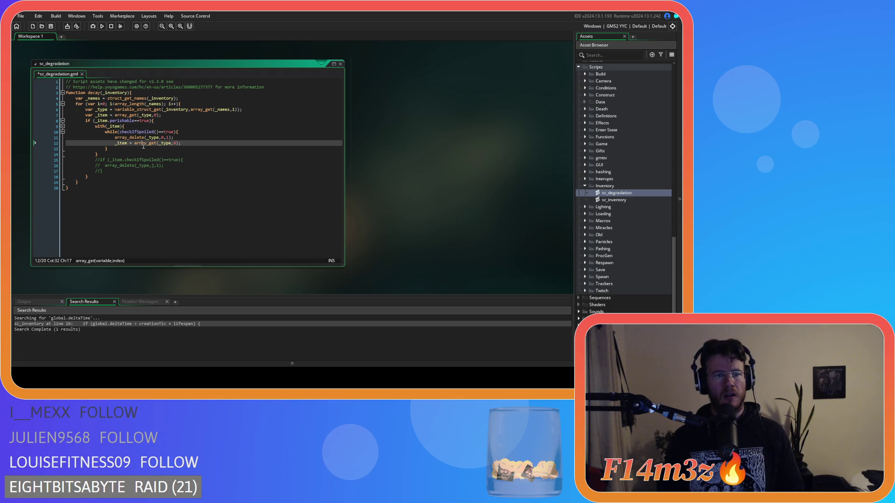
{"action": "left_click", "coordinate": [106, 154]}
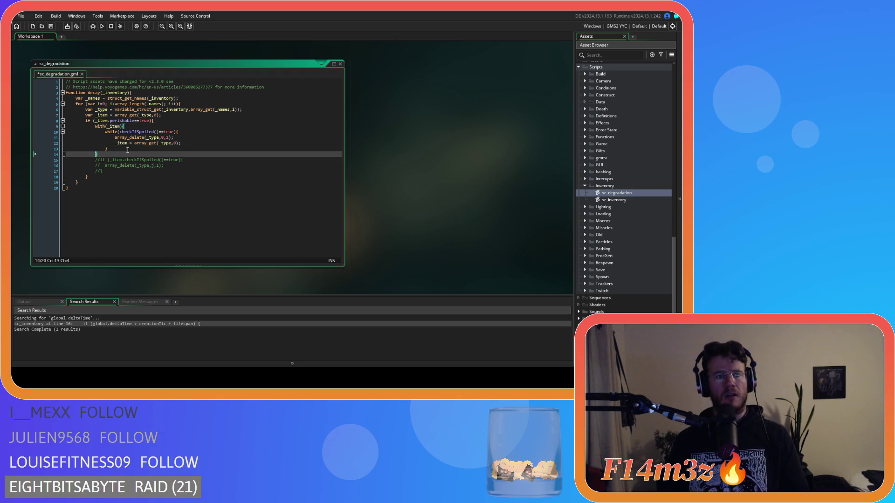
{"action": "left_click", "coordinate": [186, 103]}
- Delete the commented-out lines 15–17 and save sc_degradation
{"action": "mouse_move", "coordinate": [112, 171]}
{"action": "left_mouse_down"}
{"action": "mouse_move", "coordinate": [77, 170]}
{"action": "mouse_move", "coordinate": [99, 155]}
{"action": "left_mouse_up"}
{"action": "key", "text": "BackSpace"}
{"action": "left_click", "coordinate": [129, 151]}
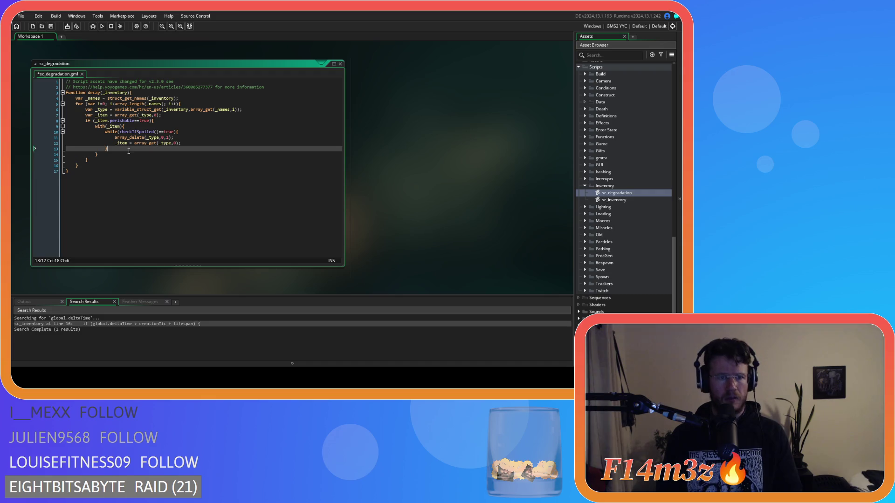
{"action": "key", "text": "ctrl+s"}
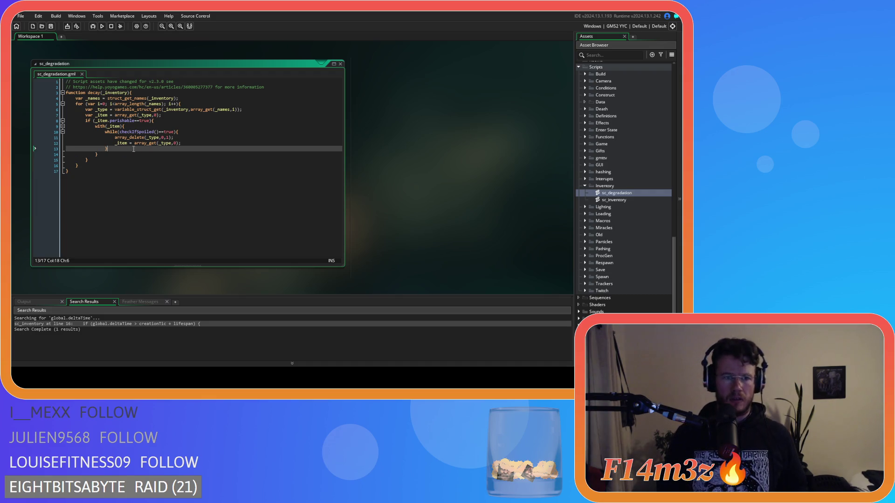
{"action": "left_click", "coordinate": [186, 144]}
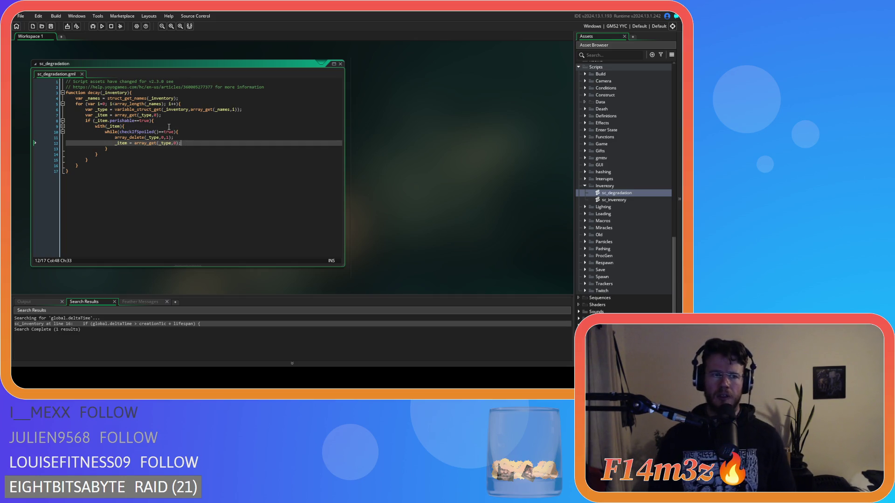
- Review lines 7 and 14, then close the sc_degradation script editor
{"action": "left_click", "coordinate": [185, 117]}
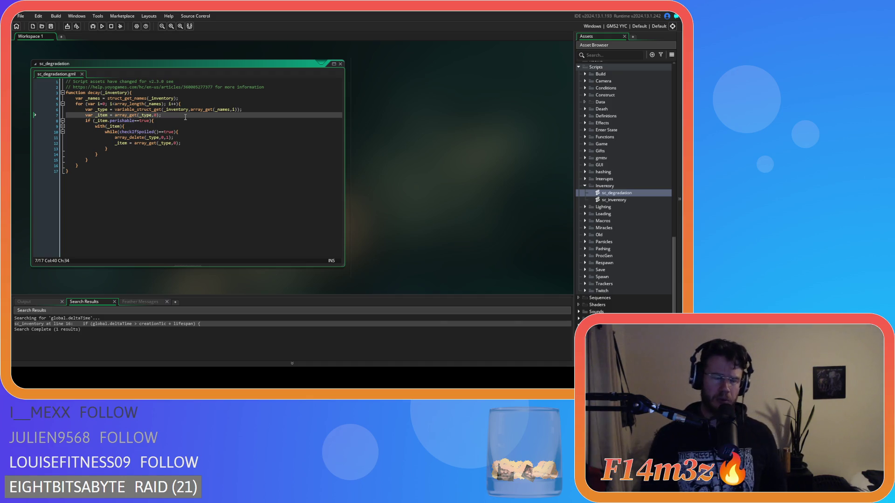
{"action": "left_click", "coordinate": [189, 156]}
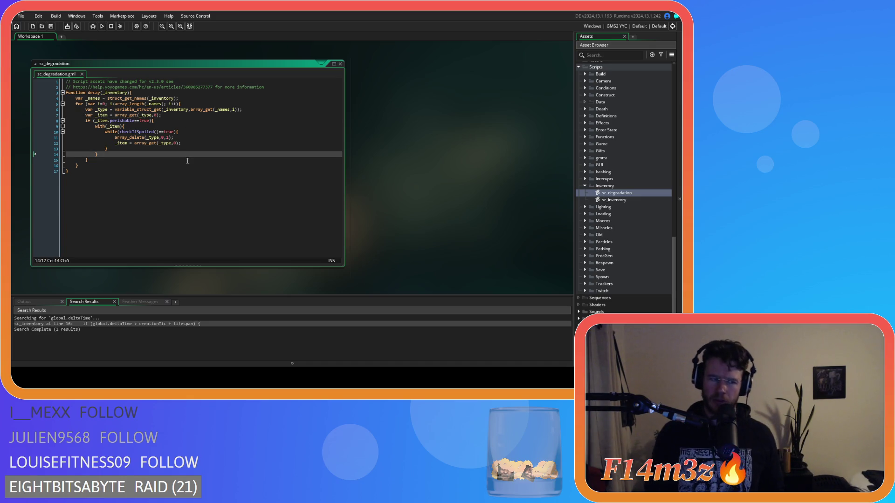
{"action": "left_click", "coordinate": [340, 64]}
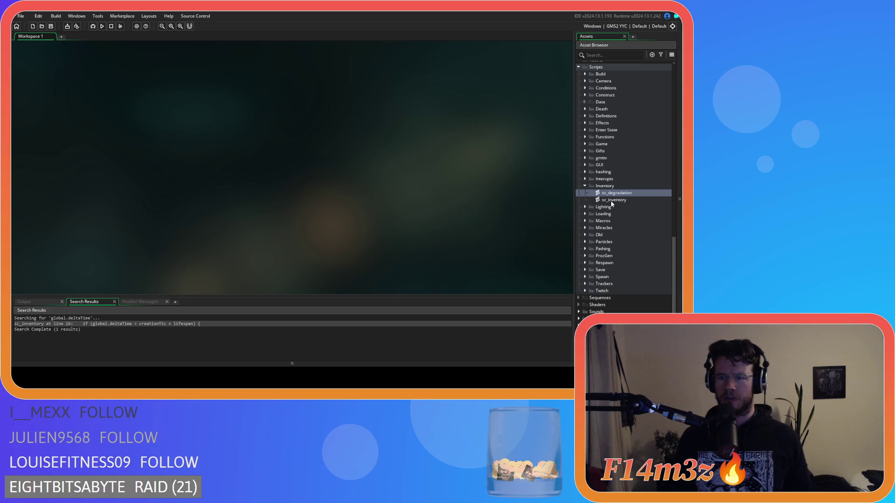
- Collapse the Inventory folder, scroll up to the Objects folders, and open ob_human
{"action": "left_click", "coordinate": [585, 186]}
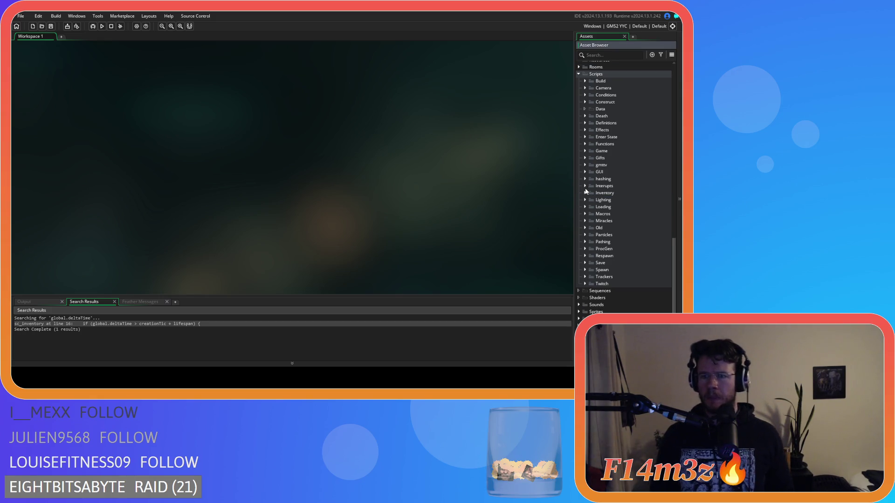
{"action": "scroll", "coordinate": [588, 200], "scroll_direction": "up", "scroll_amount": 4}
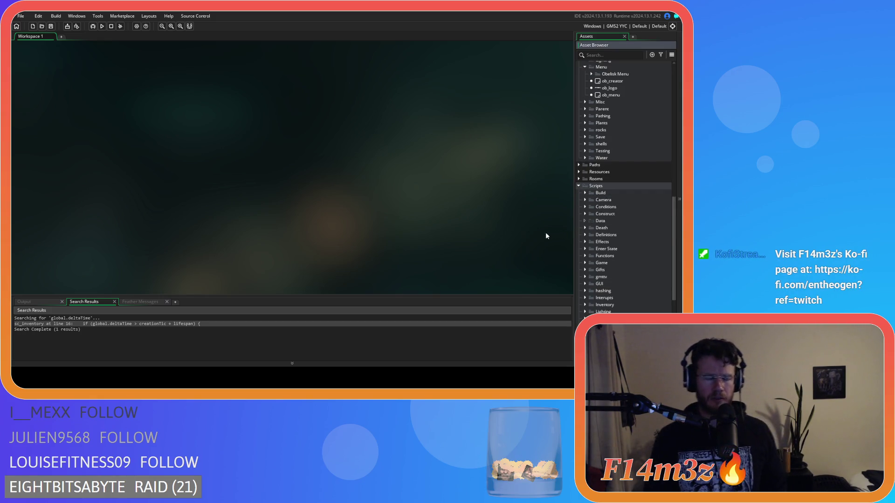
{"action": "scroll", "coordinate": [593, 242], "scroll_direction": "up", "scroll_amount": 4}
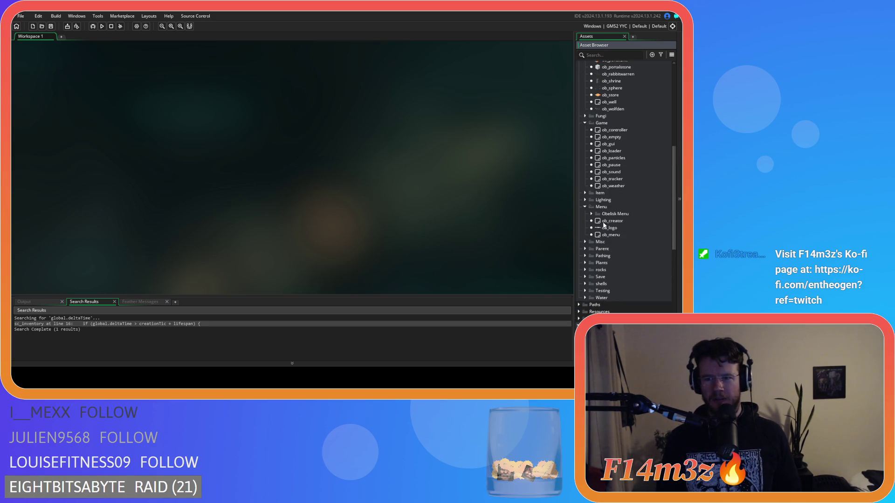
{"action": "scroll", "coordinate": [612, 186], "scroll_direction": "up", "scroll_amount": 1}
{"action": "scroll", "coordinate": [612, 190], "scroll_direction": "up", "scroll_amount": 5}
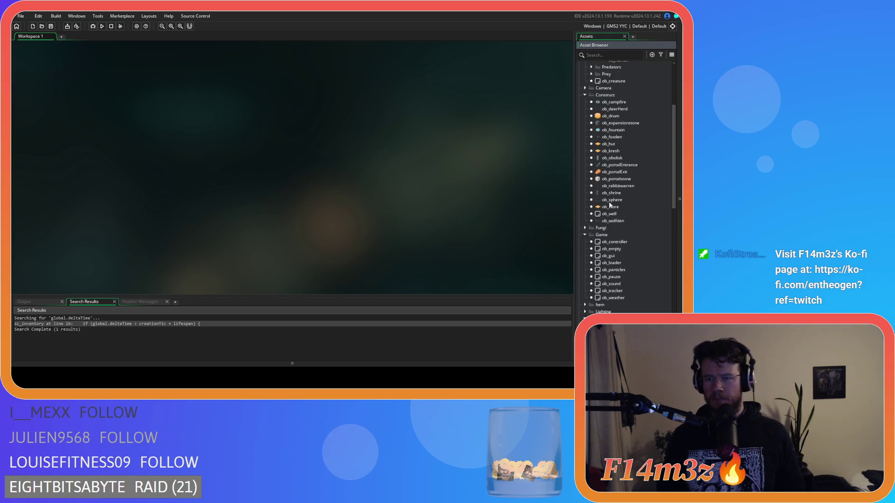
{"action": "scroll", "coordinate": [606, 205], "scroll_direction": "down", "scroll_amount": 3}
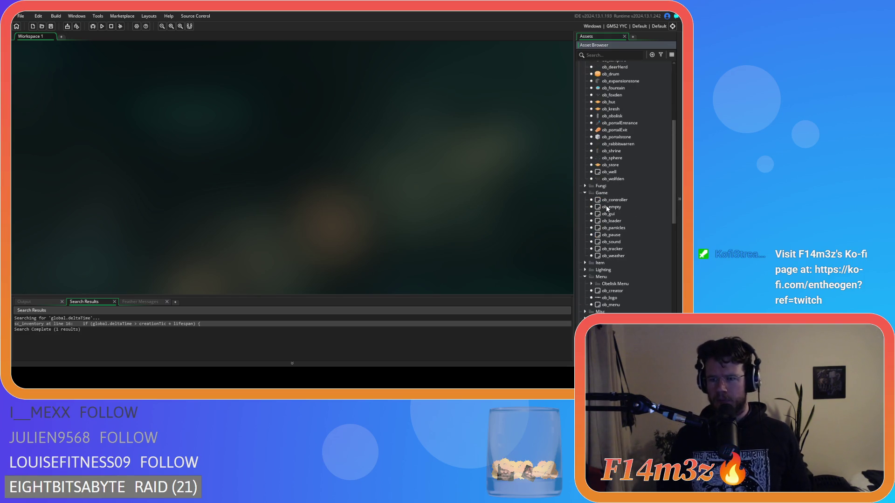
{"action": "scroll", "coordinate": [620, 187], "scroll_direction": "up", "scroll_amount": 4}
{"action": "left_click", "coordinate": [631, 160]}
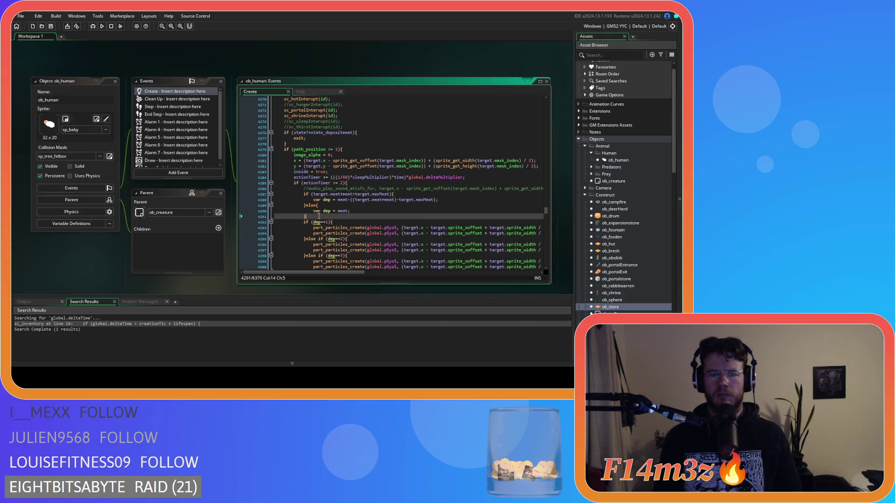
- Delete the dep-calculating if/else block from line 4287 in ob_human's Create event
{"action": "key", "text": "shift+Up"}
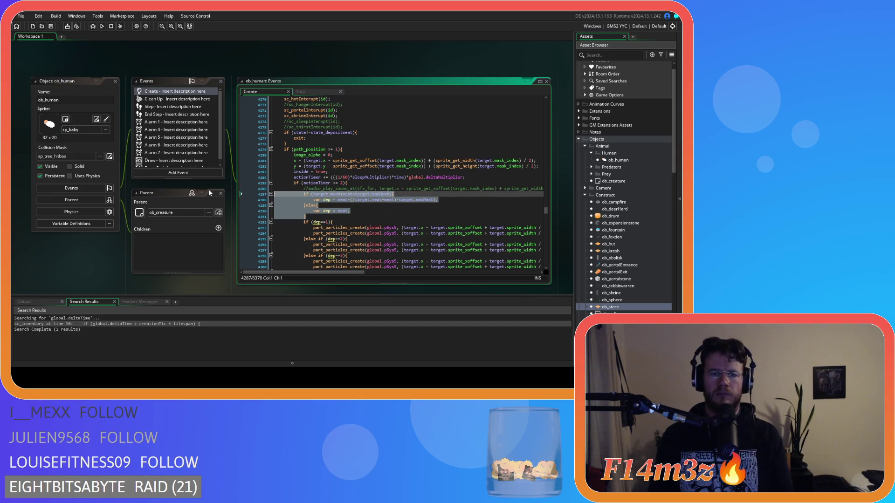
{"action": "scroll", "coordinate": [356, 206], "scroll_direction": "up", "scroll_amount": 3}
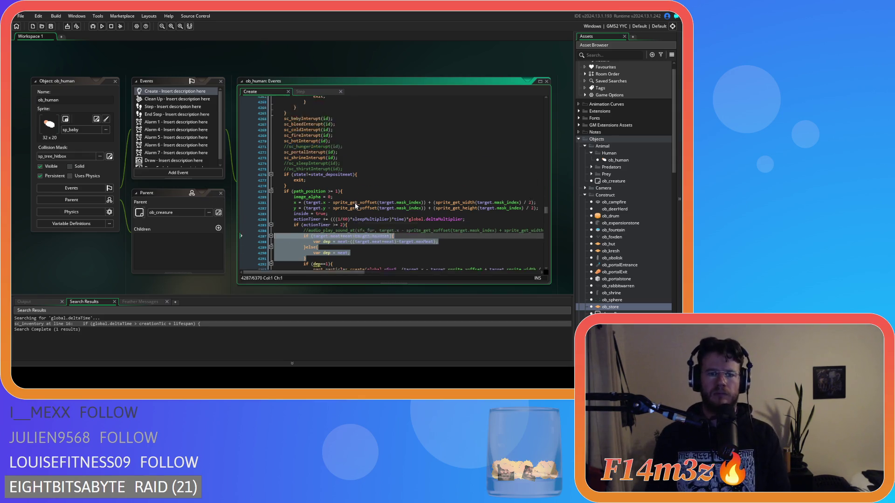
{"action": "scroll", "coordinate": [361, 204], "scroll_direction": "up", "scroll_amount": 2}
{"action": "scroll", "coordinate": [361, 204], "scroll_direction": "down", "scroll_amount": 5}
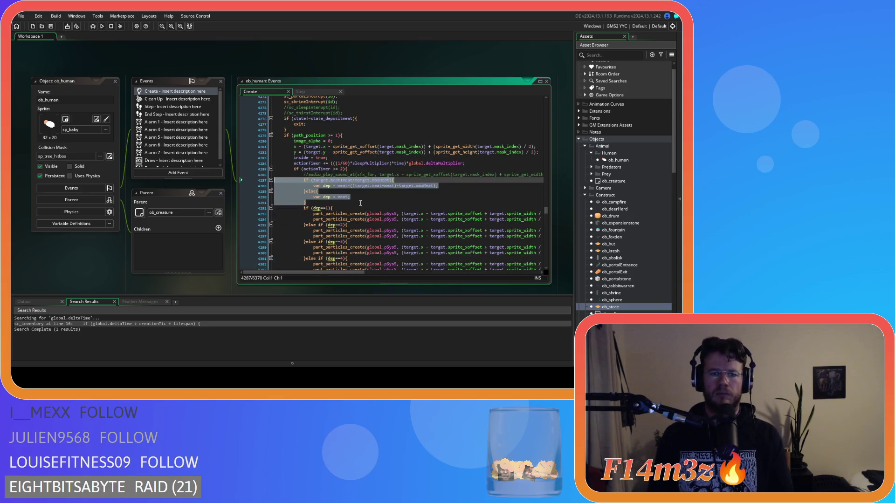
{"action": "key", "text": "BackSpace"}
{"action": "key", "text": "BackSpace"}
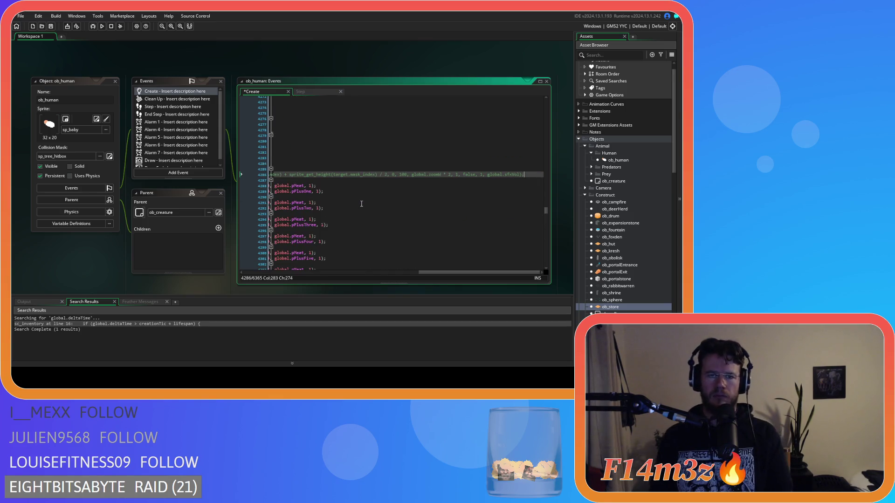
- Inspect line 4302, then select the meat-transfer block on lines 4384–4392
{"action": "left_click", "coordinate": [260, 265]}
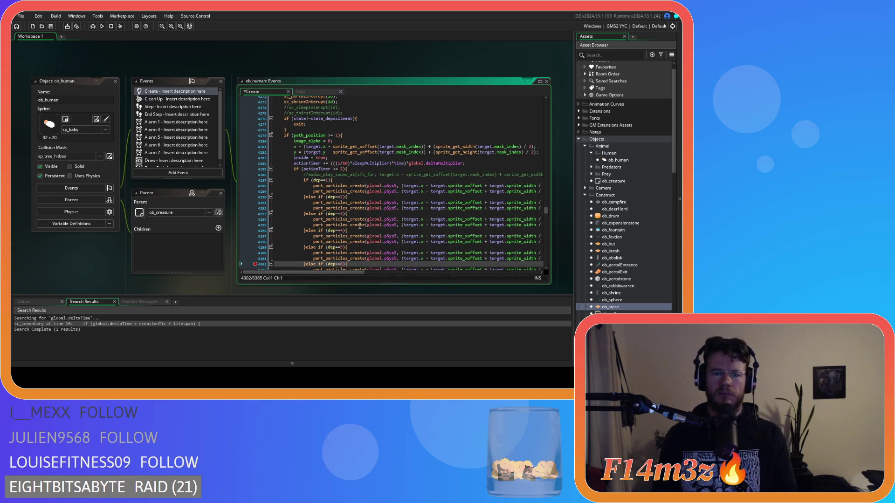
{"action": "scroll", "coordinate": [360, 226], "scroll_direction": "down", "scroll_amount": 6}
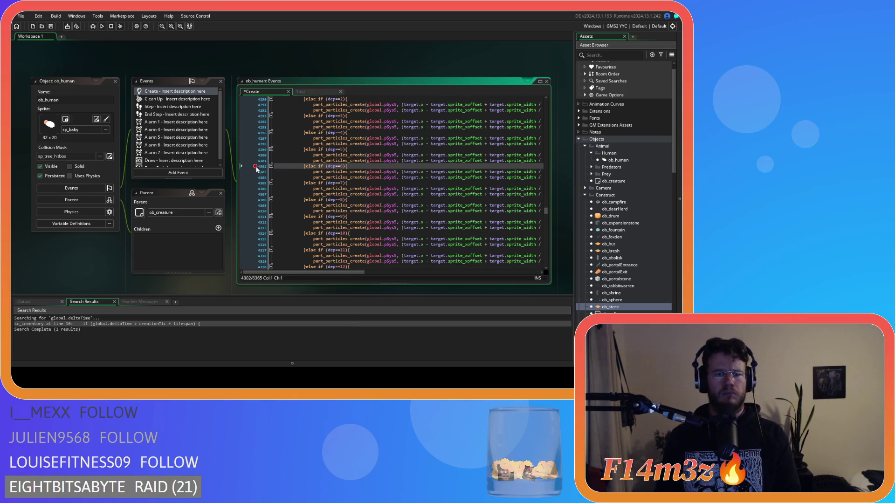
{"action": "key", "text": "shift+End"}
{"action": "scroll", "coordinate": [266, 131], "scroll_direction": "down", "scroll_amount": 3}
{"action": "left_click", "coordinate": [257, 125]}
{"action": "scroll", "coordinate": [357, 176], "scroll_direction": "down", "scroll_amount": 20}
{"action": "scroll", "coordinate": [357, 176], "scroll_direction": "up", "scroll_amount": 2}
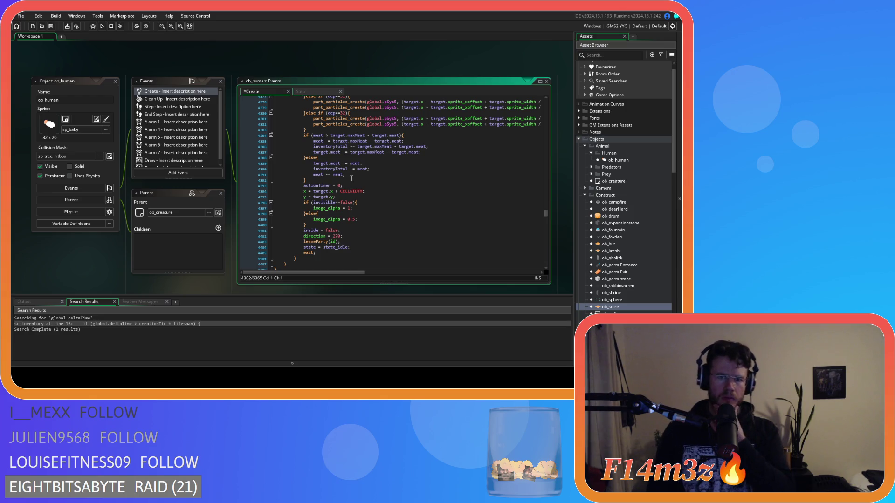
{"action": "left_click_drag", "start_coordinate": [352, 180], "coordinate": [304, 135]}
- Replace the selected meat-transfer block with array_concat() and begin another array call below
{"action": "type", "text": "array"}
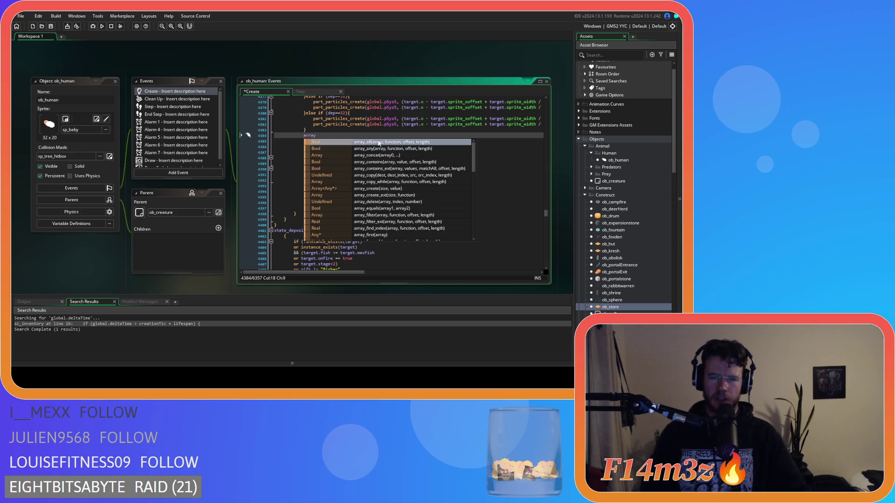
{"action": "left_click", "coordinate": [385, 156]}
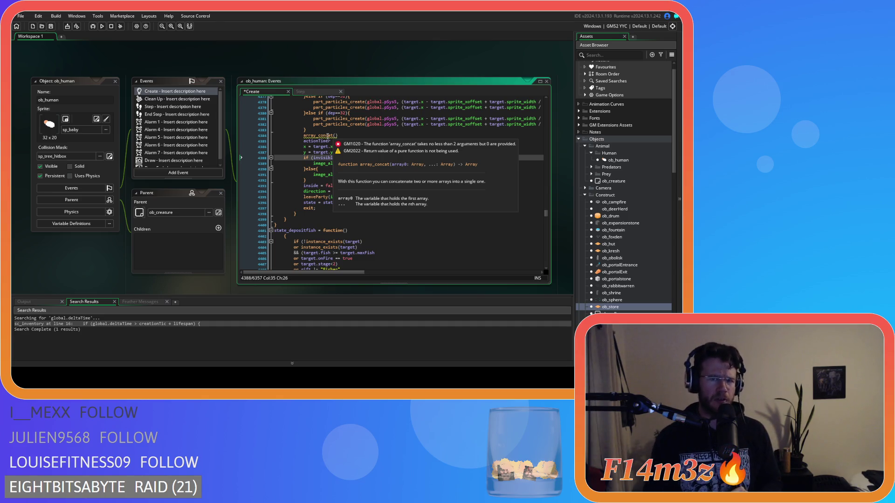
{"action": "left_click", "coordinate": [327, 135]}
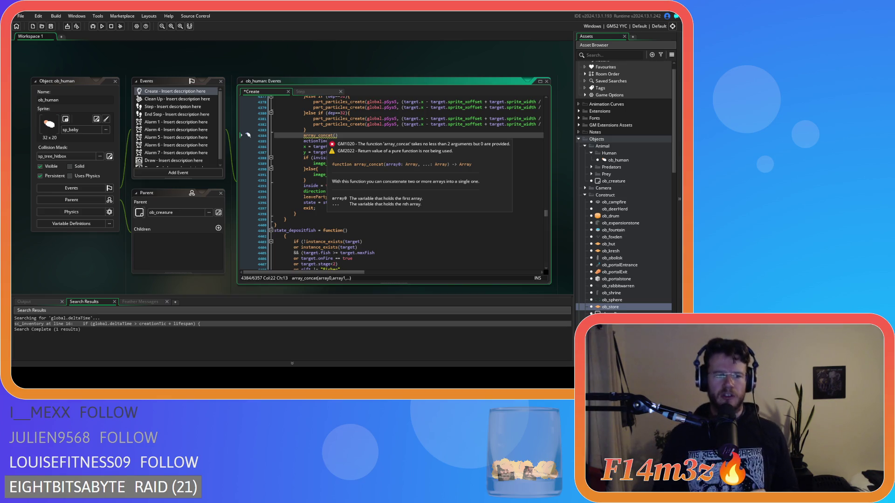
{"action": "left_click", "coordinate": [341, 136]}
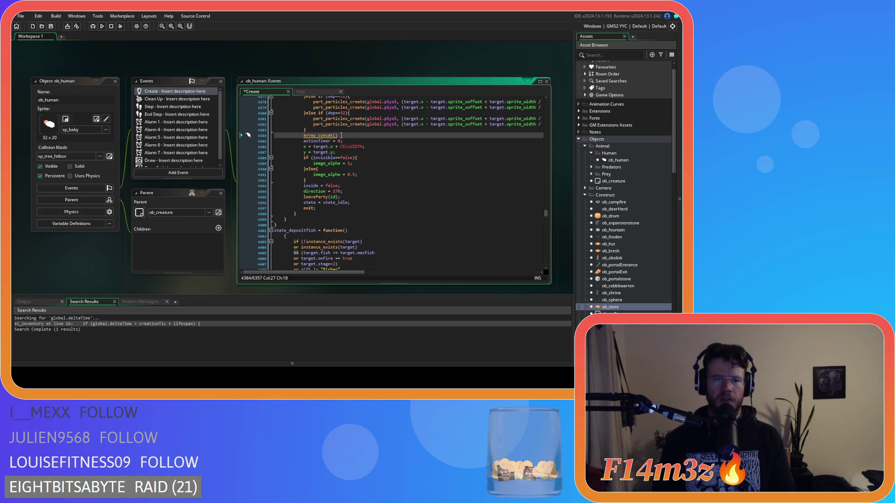
{"action": "key", "text": "Return"}
{"action": "type", "text": "array_"}
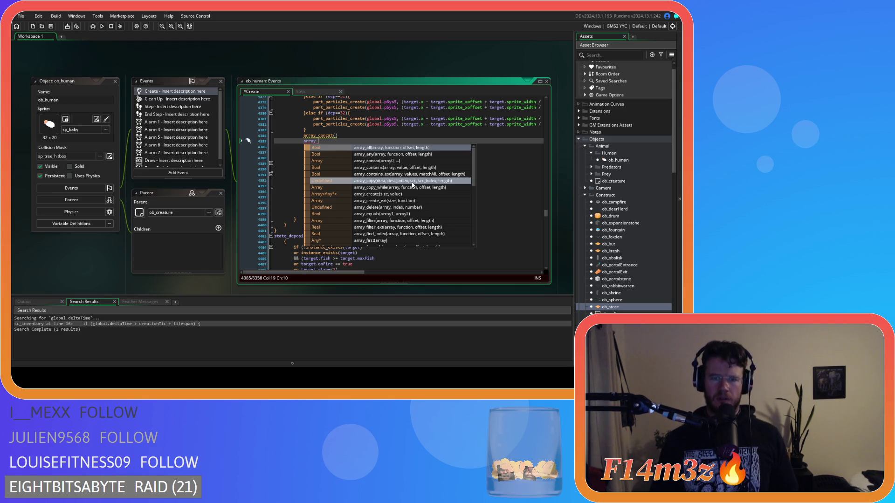
- Insert array_copy, delete the array_concat() line, and fill in global.inv,0 as arguments
{"action": "left_click", "coordinate": [413, 184]}
{"action": "mouse_move", "coordinate": [317, 141]}
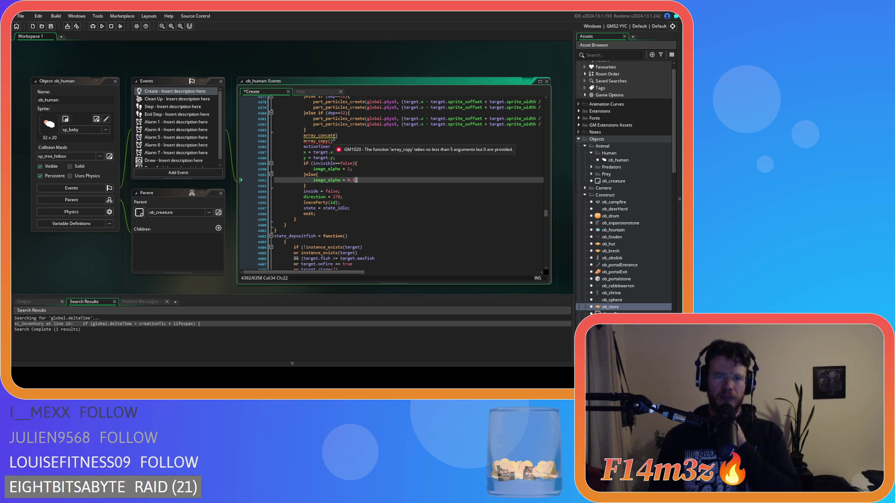
{"action": "left_click", "coordinate": [249, 135]}
{"action": "key", "text": "BackSpace"}
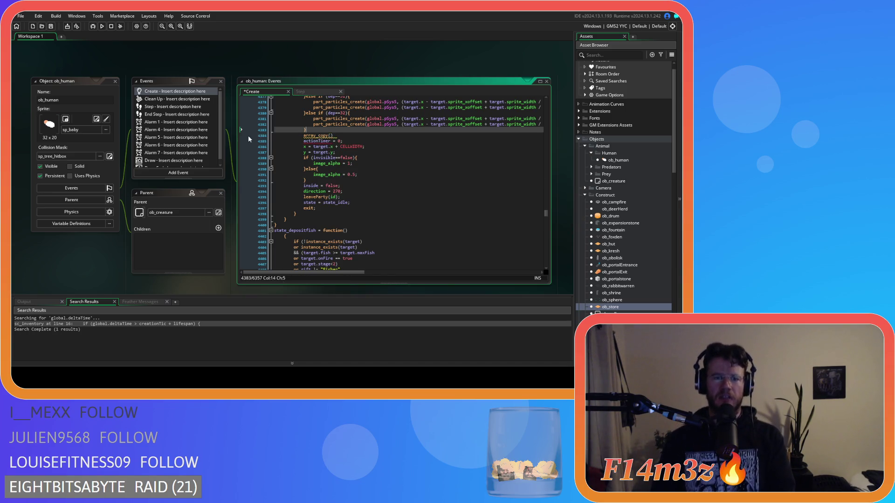
{"action": "left_click", "coordinate": [339, 135]}
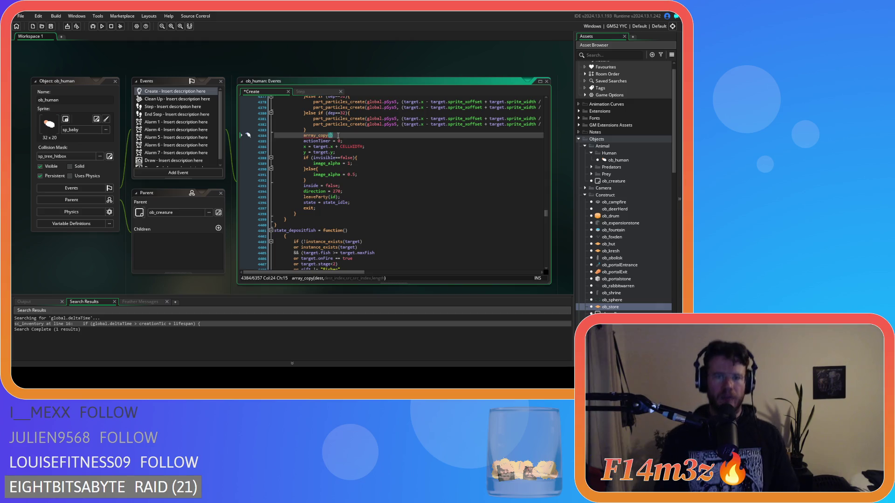
{"action": "type", "text": "global."}
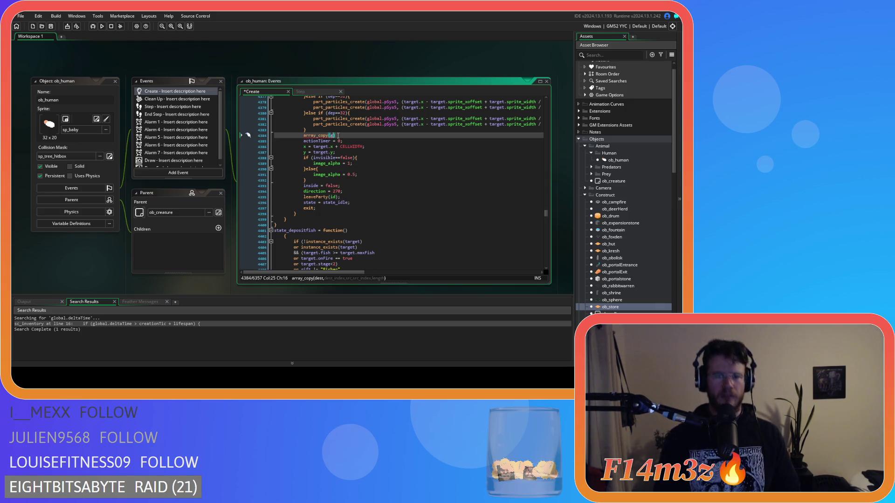
{"action": "type", "text": "inv,"}
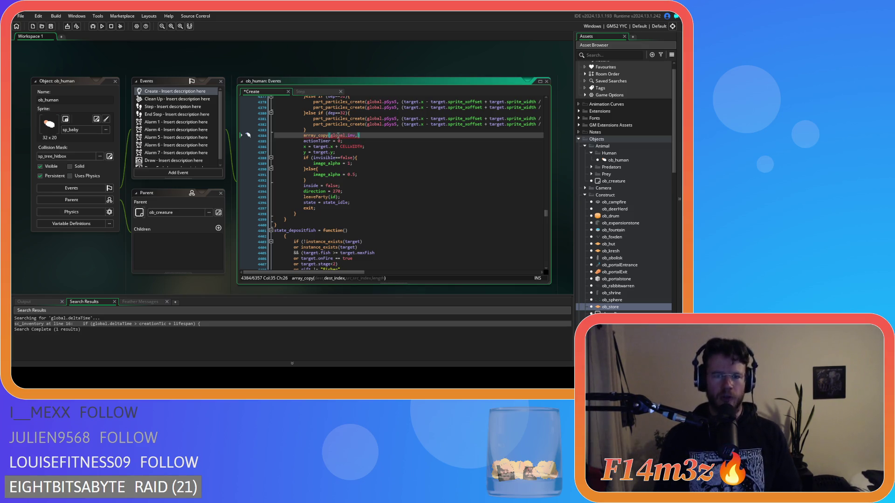
{"action": "type", "text": "0"}
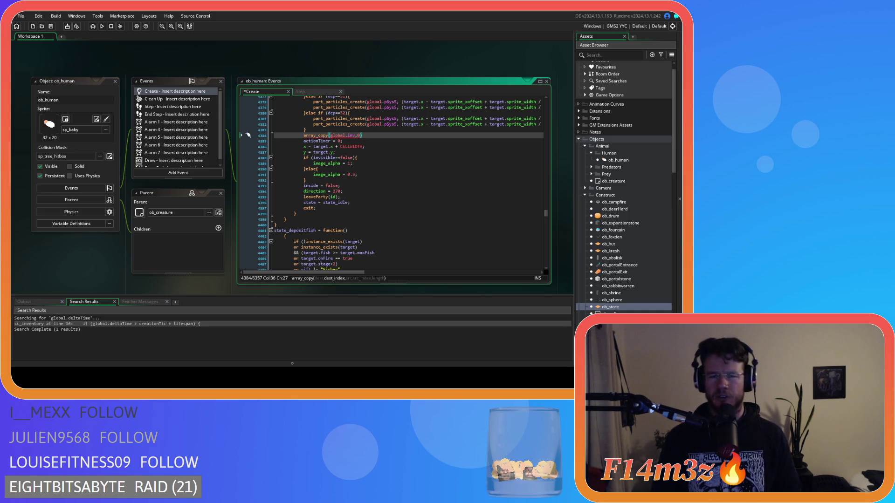
{"action": "left_click", "coordinate": [375, 135]}
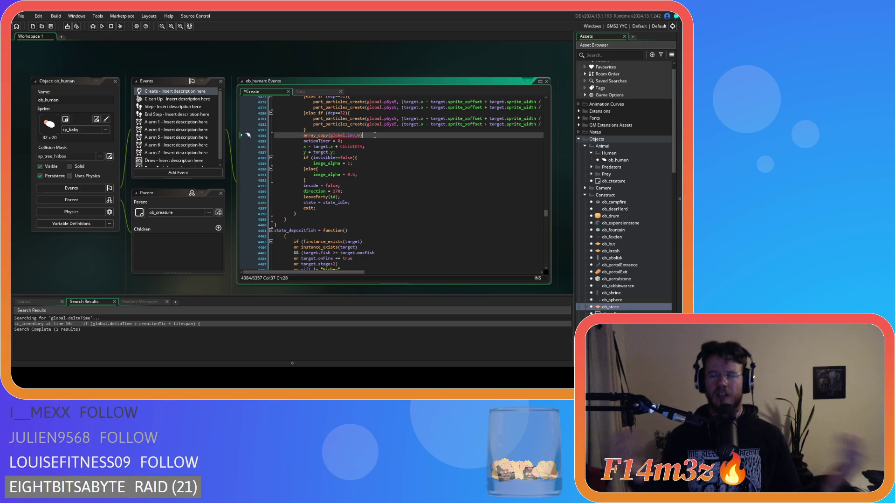
- Complete the line as array_copy(global.inv.meat,0,inv.meat,0,array_length(inv.meat)); and add a blank line below
{"action": "key", "text": "Left"}
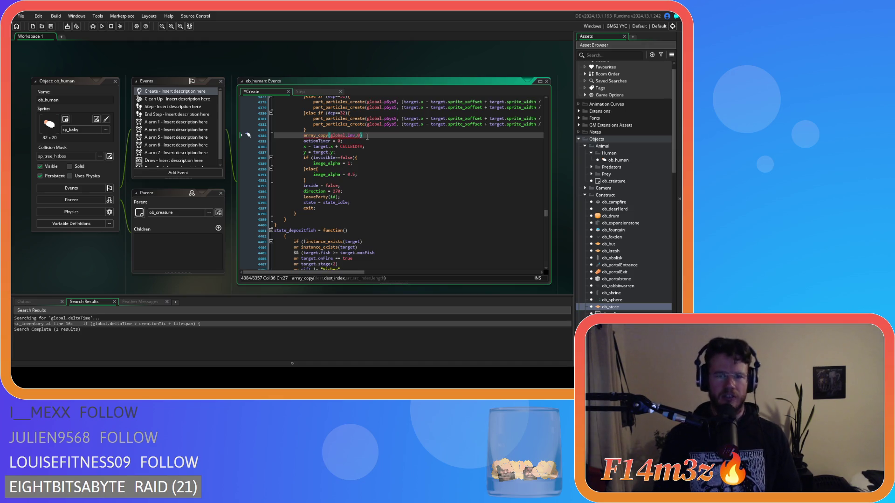
{"action": "type", "text": ","}
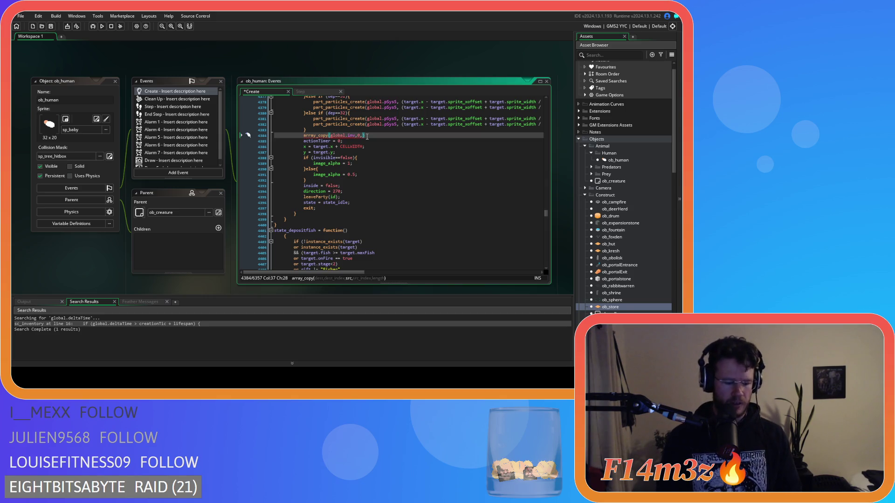
{"action": "type", "text": "inv"}
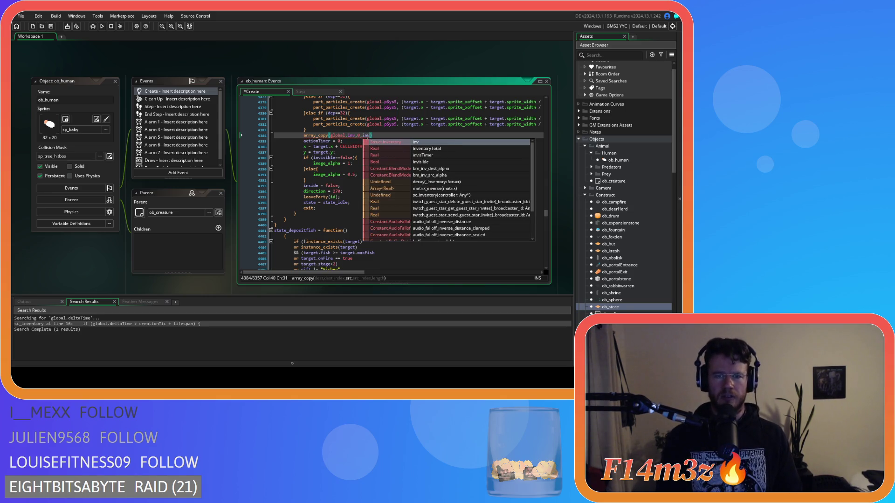
{"action": "type", "text": "."}
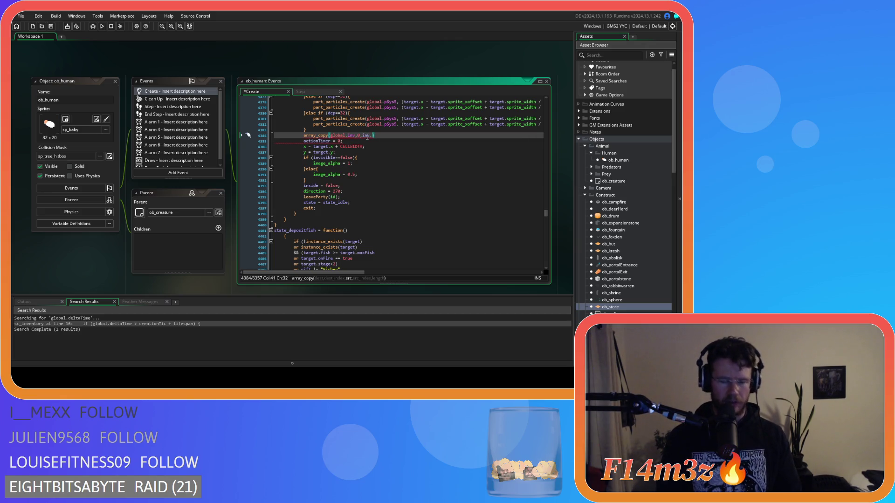
{"action": "type", "text": "meat"}
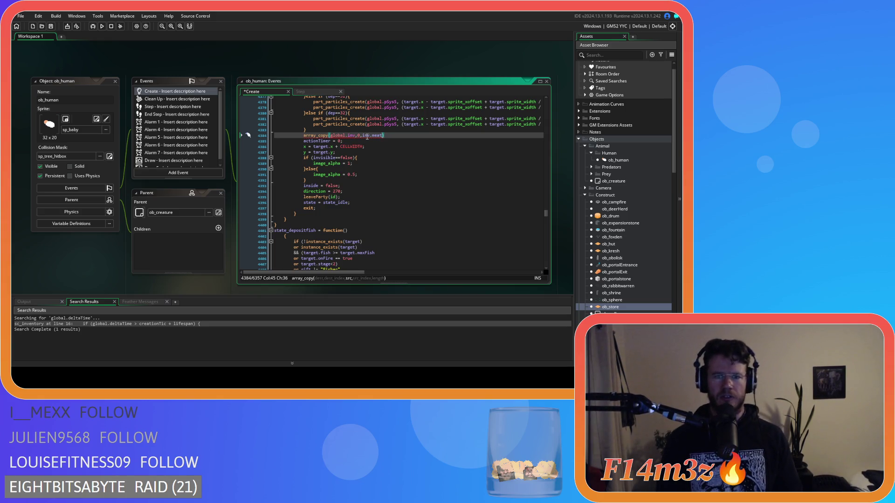
{"action": "left_click", "coordinate": [356, 135]}
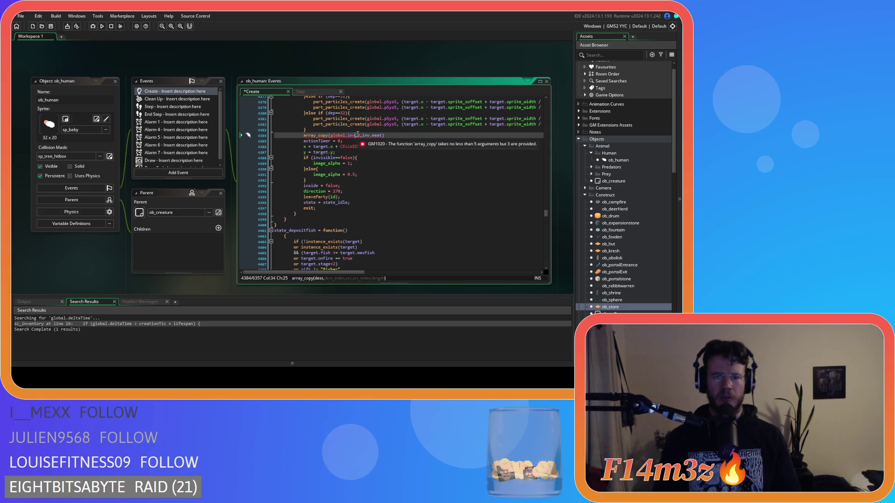
{"action": "type", "text": "0"}
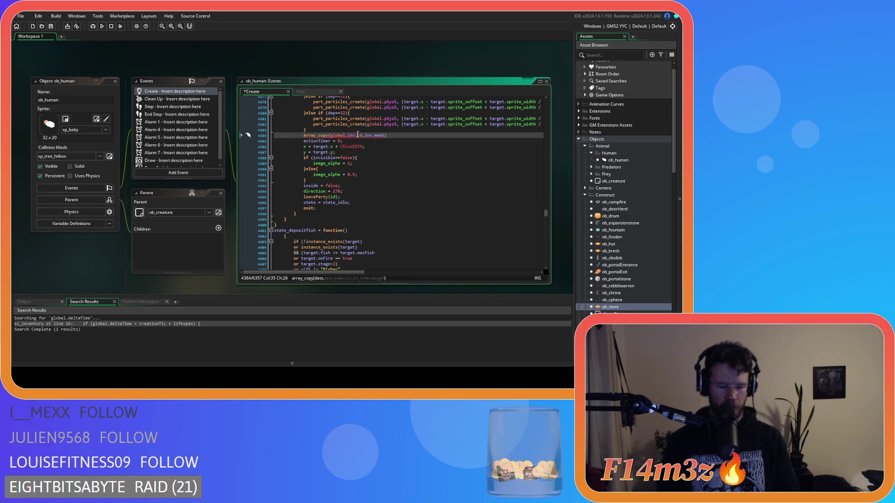
{"action": "type", "text": "sea"}
{"action": "type", "text": "y"}
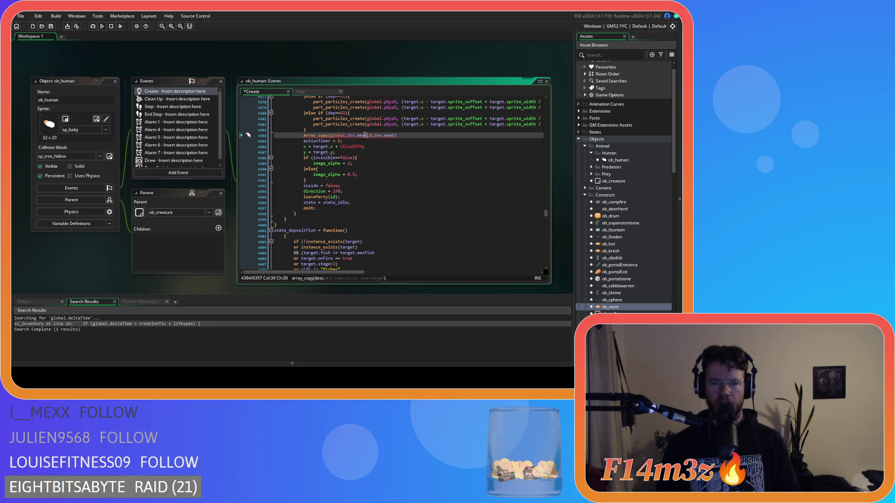
{"action": "left_click", "coordinate": [400, 135]}
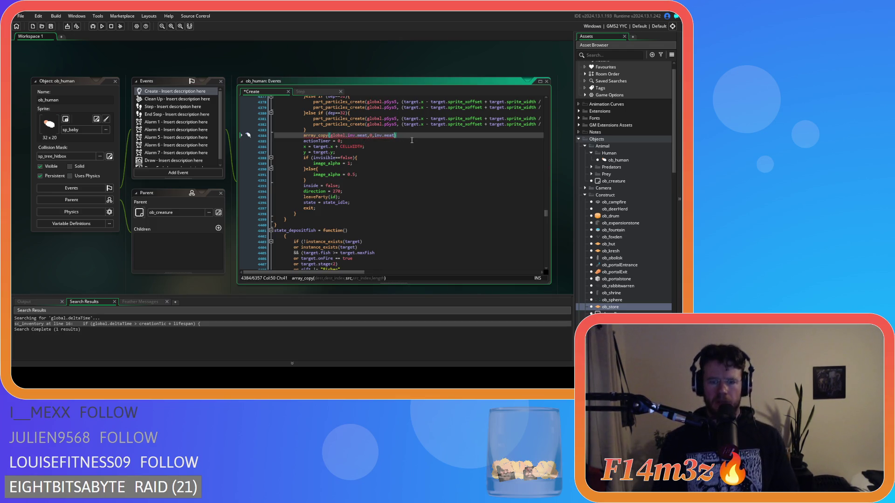
{"action": "type", "text": ","}
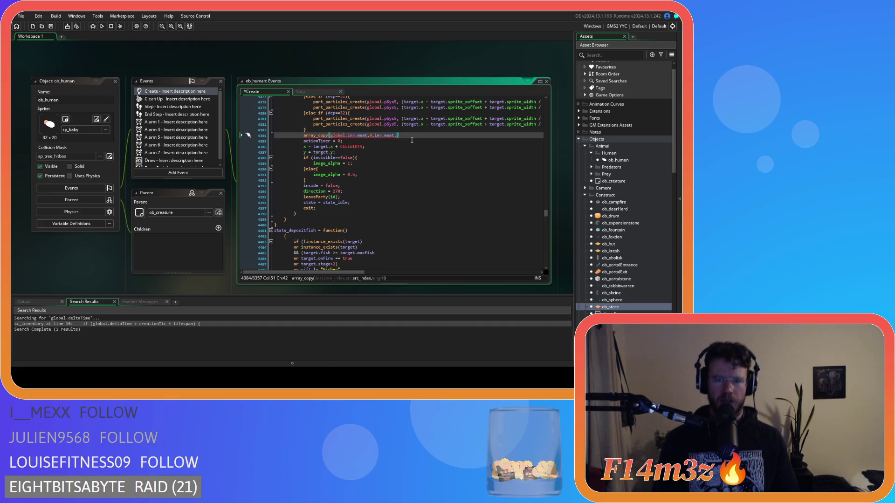
{"action": "type", "text": "0,"}
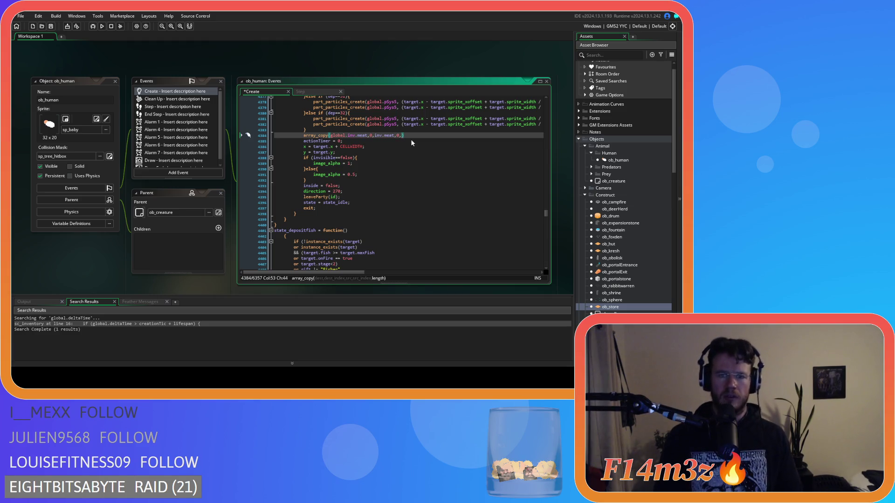
{"action": "type", "text": "array_le"}
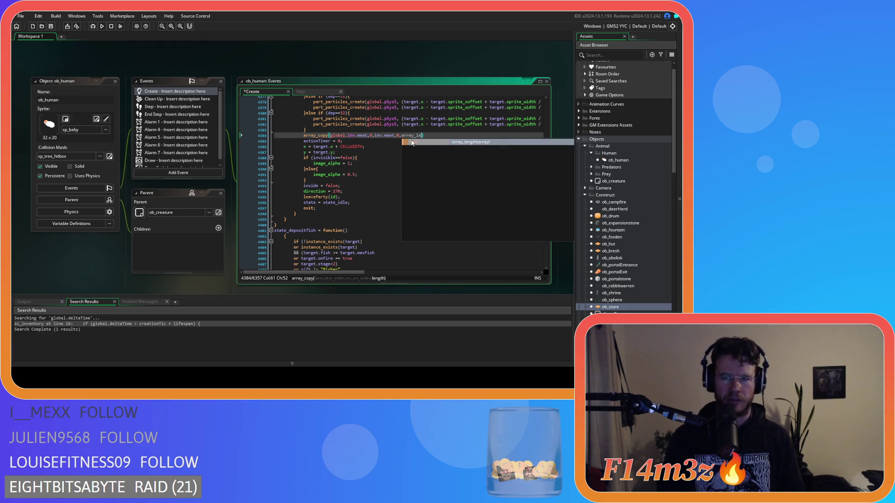
{"action": "key", "text": "Return"}
{"action": "type", "text": "inv."}
{"action": "key", "text": "Escape"}
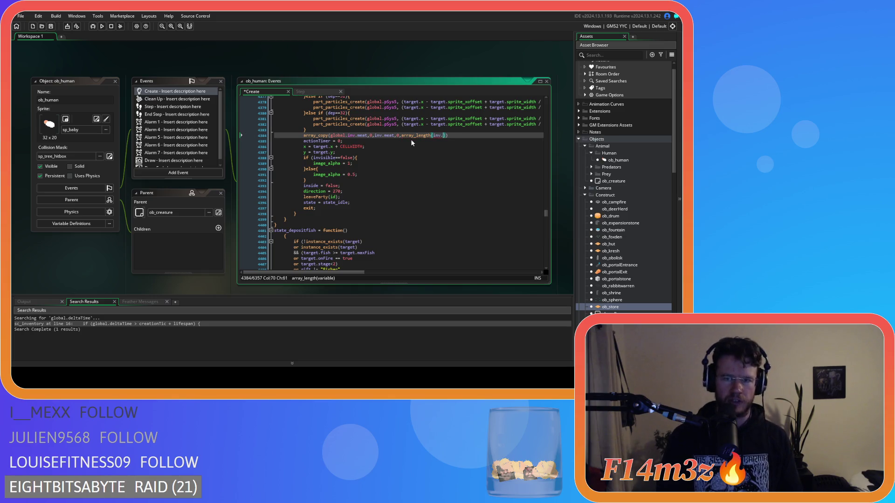
{"action": "type", "text": "meat"}
{"action": "left_click", "coordinate": [473, 134]}
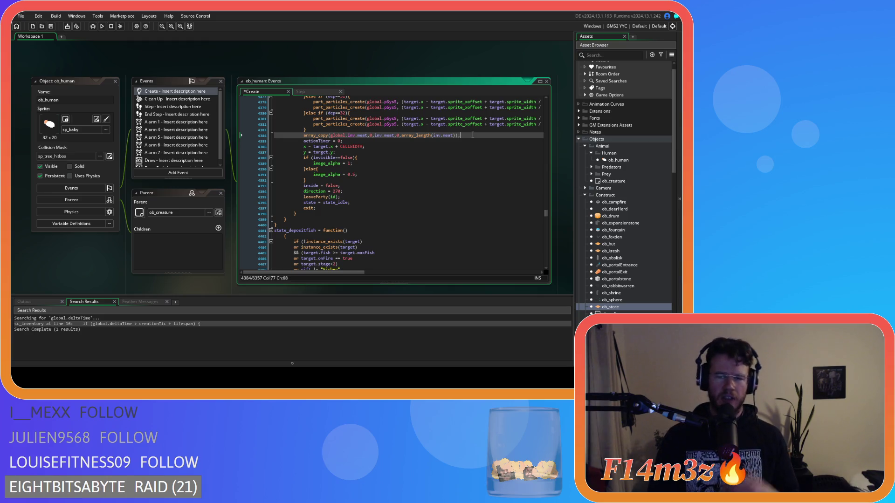
{"action": "key", "text": "Return"}
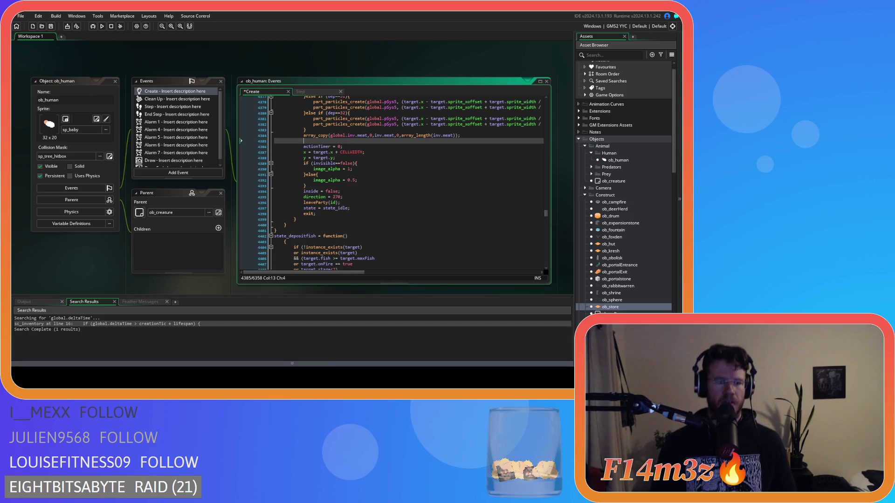
- Add an array_sort call with a pasted elm1/elm2 comparison function, indented with the brace on the first line
{"action": "type", "text": "array"}
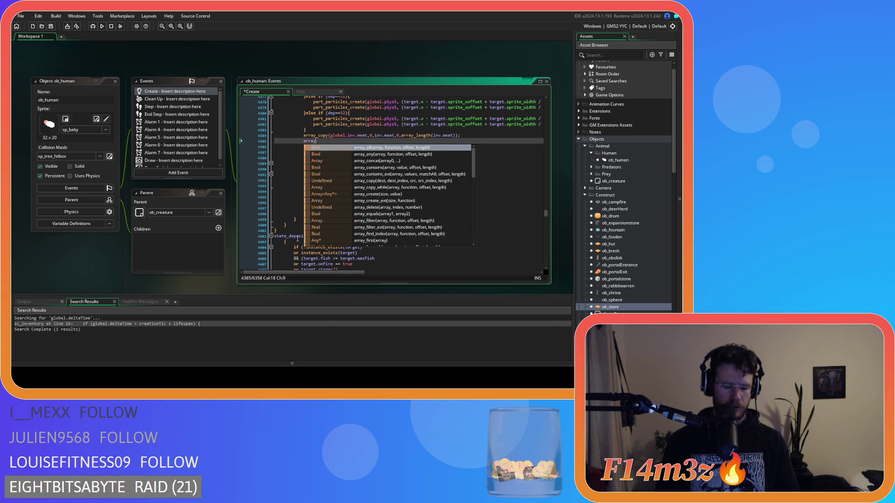
{"action": "type", "text": "_so"}
{"action": "key", "text": "Return"}
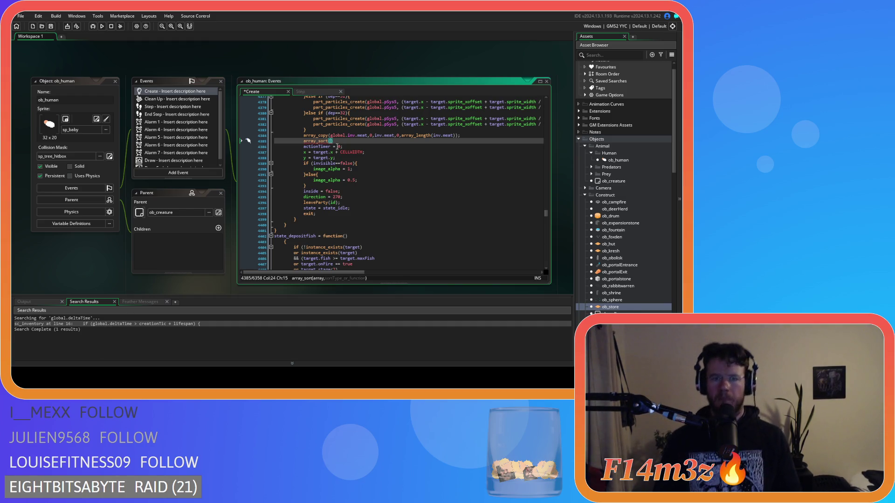
{"action": "left_click_drag", "start_coordinate": [333, 140], "coordinate": [304, 141]}
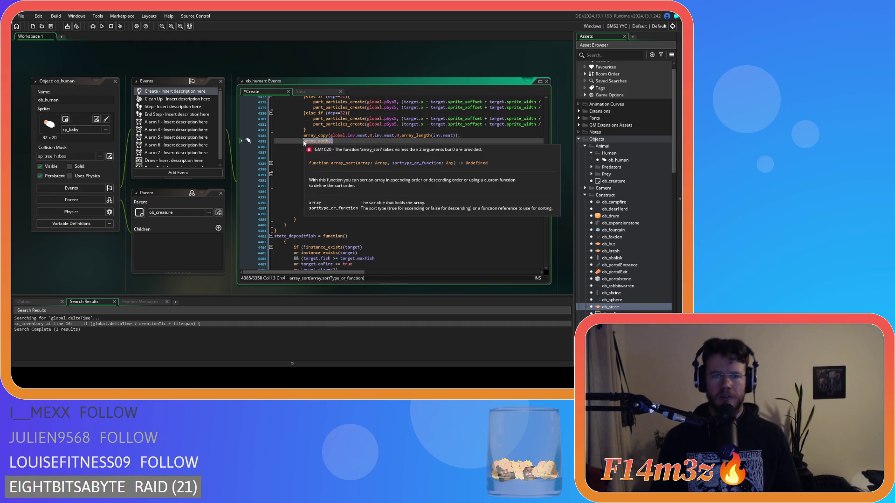
{"action": "type", "text": "array_sort(_a, function(elm1, elm2) {     return elm1 - elm2; });"}
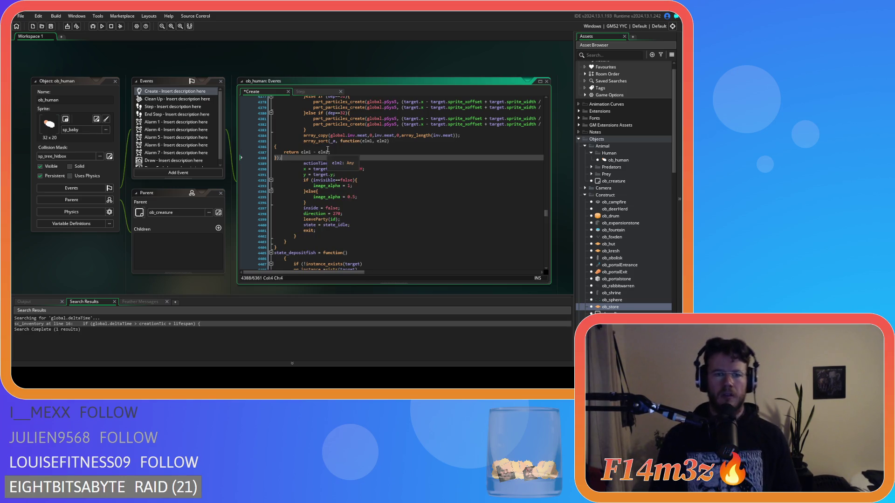
{"action": "left_click_drag", "start_coordinate": [286, 157], "coordinate": [302, 146]}
{"action": "key", "text": "Tab"}
{"action": "key", "text": "Tab"}
{"action": "key", "text": "Tab"}
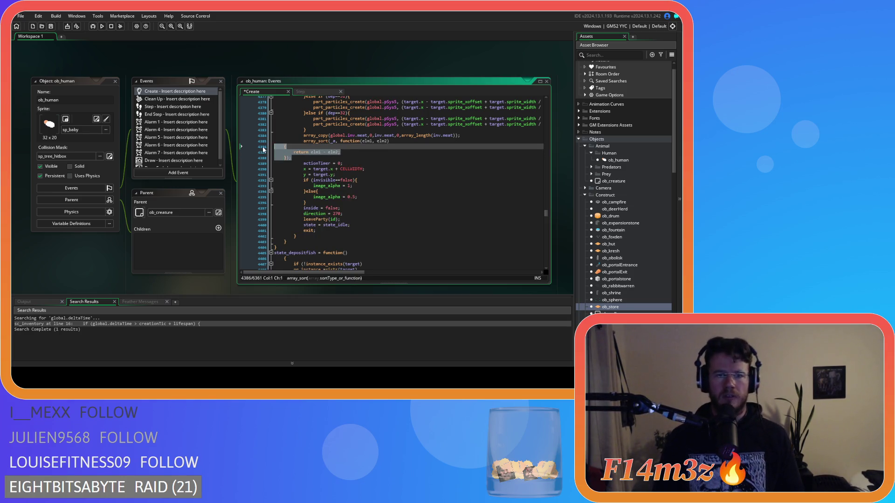
{"action": "left_click", "coordinate": [302, 146]}
{"action": "key", "text": "BackSpace"}
{"action": "key", "text": "BackSpace"}
{"action": "key", "text": "BackSpace"}
{"action": "left_click", "coordinate": [314, 152]}
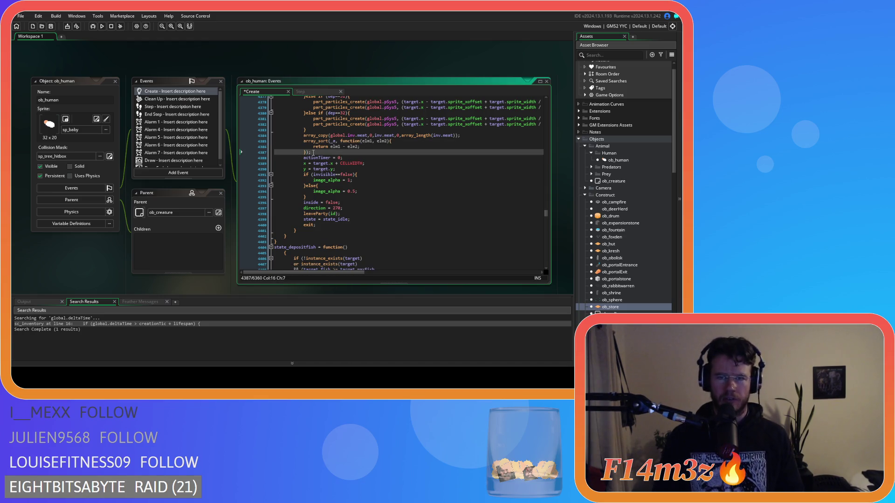
{"action": "left_click", "coordinate": [390, 147]}
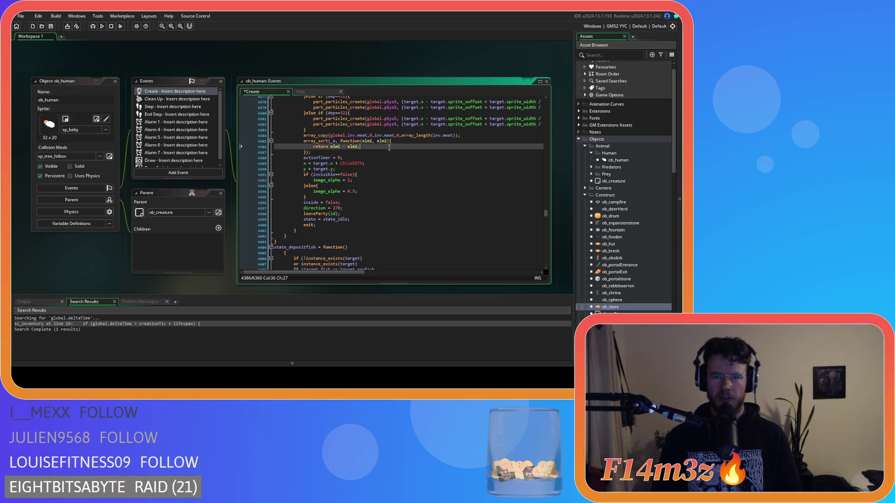
- Make global.inv.meat the array to sort, fixing the 'glboal' typo and removing stray argument spaces
{"action": "left_click", "coordinate": [332, 141]}
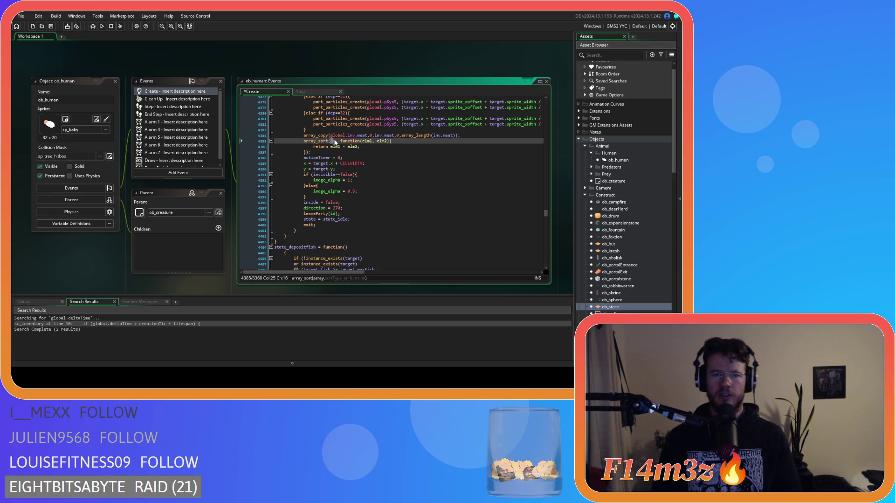
{"action": "type", "text": "glboa"}
{"action": "type", "text": "l.inv"}
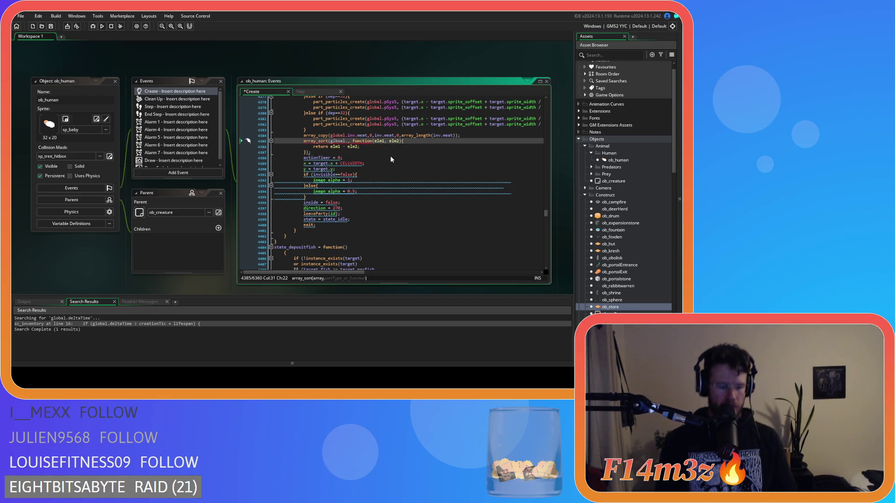
{"action": "key", "text": "BackSpace"}
{"action": "key", "text": "BackSpace"}
{"action": "key", "text": "BackSpace"}
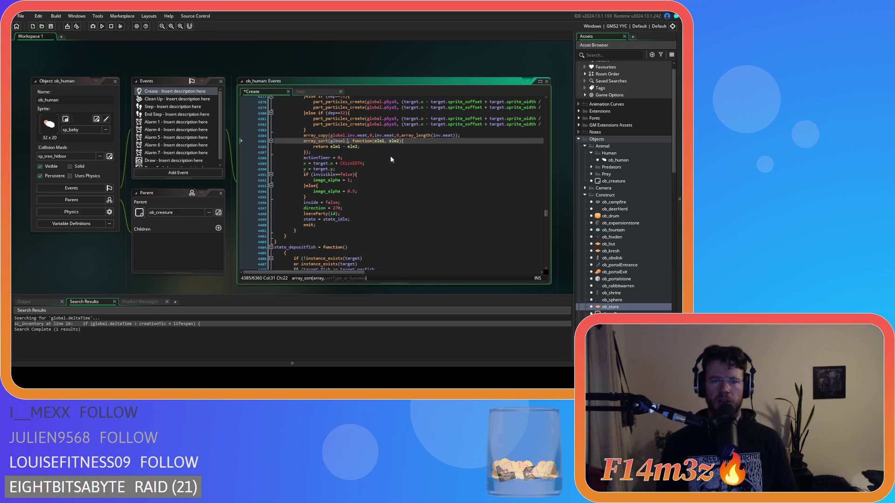
{"action": "key", "text": "BackSpace"}
{"action": "key", "text": "BackSpace"}
{"action": "key", "text": "BackSpace"}
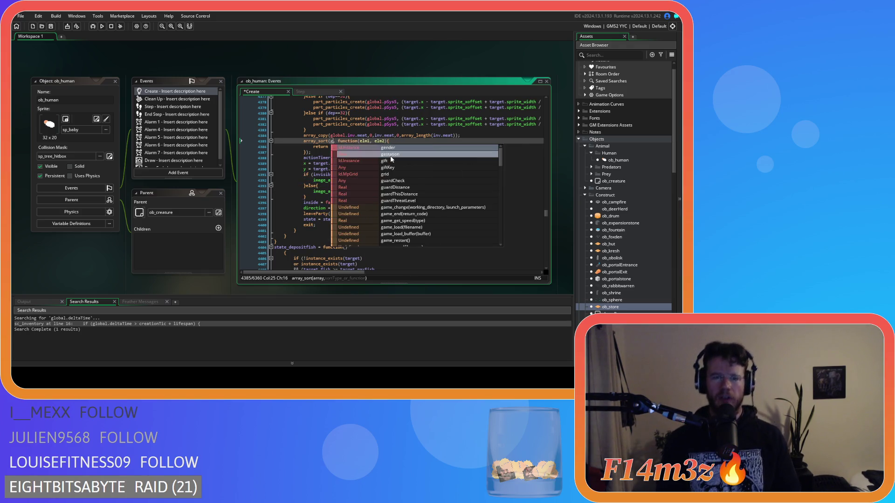
{"action": "type", "text": "lobal.i"}
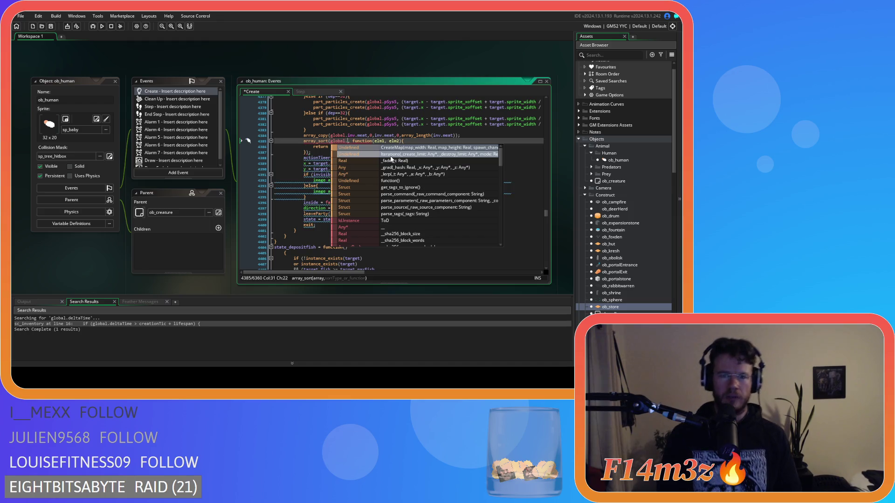
{"action": "type", "text": "nv.meat"}
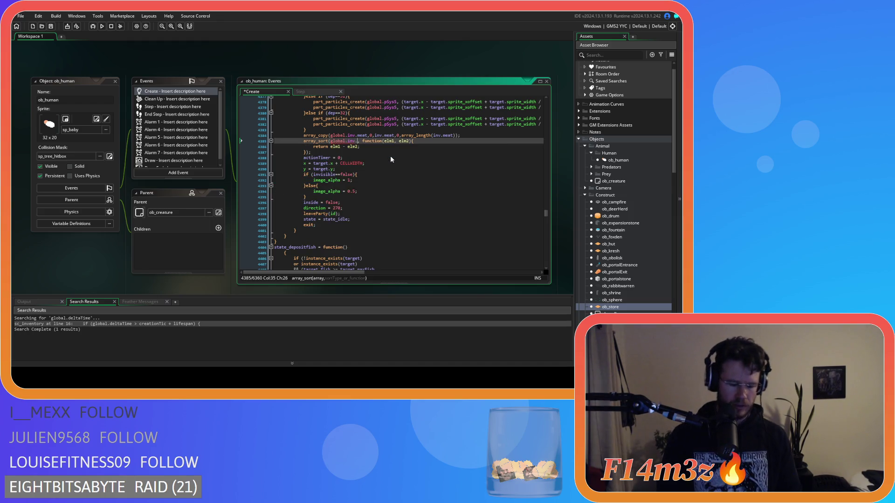
{"action": "key", "text": "Right"}
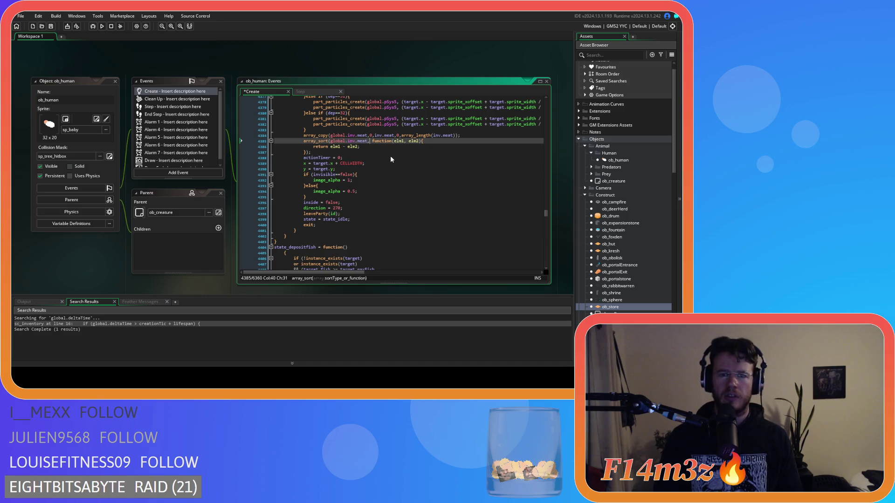
{"action": "key", "text": "Delete"}
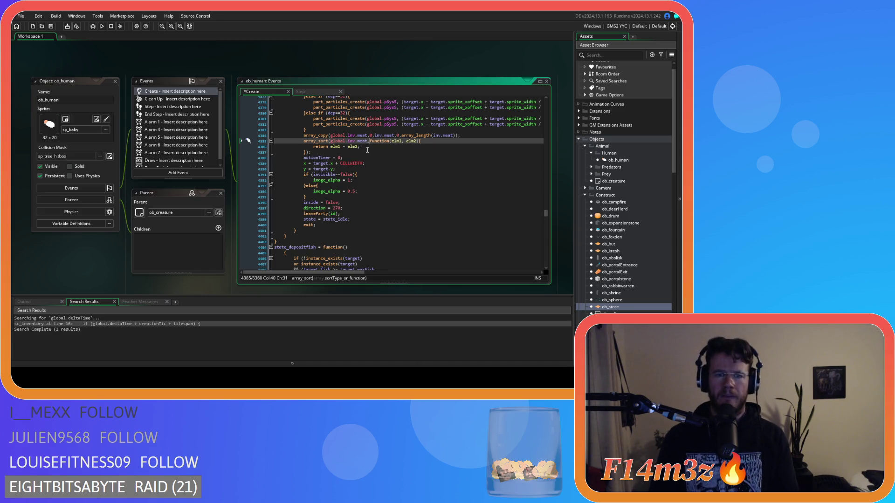
{"action": "left_click", "coordinate": [405, 141]}
{"action": "key", "text": "BackSpace"}
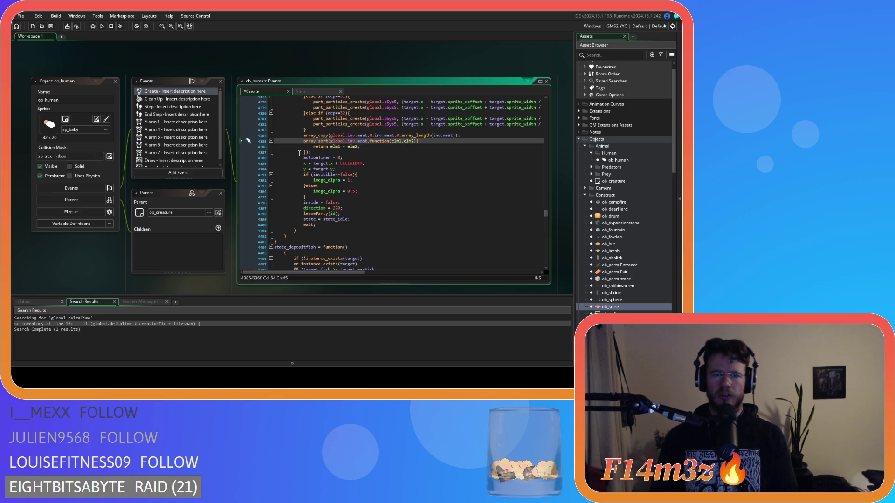
{"action": "left_click", "coordinate": [303, 152]}
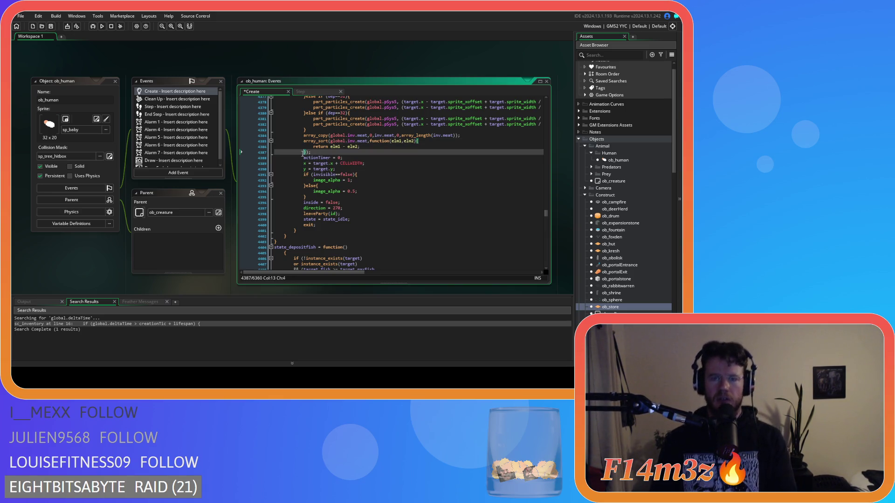
{"action": "left_click", "coordinate": [311, 152]}
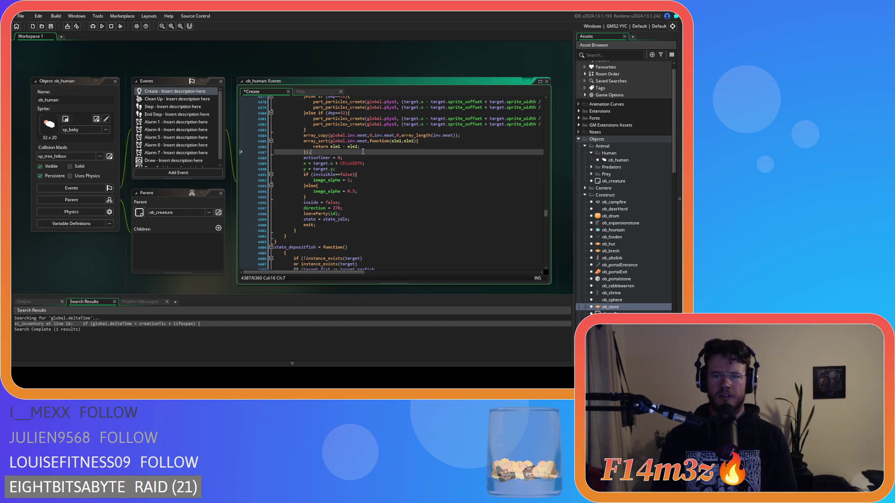
- Type a '.' after elm1 in the return line, replacing a mistyped '/'
{"action": "left_click", "coordinate": [399, 140]}
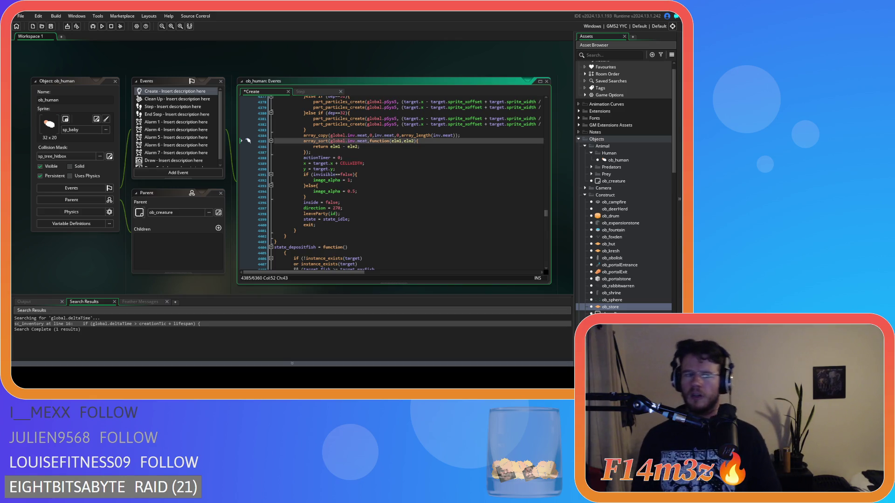
{"action": "left_click", "coordinate": [351, 148]}
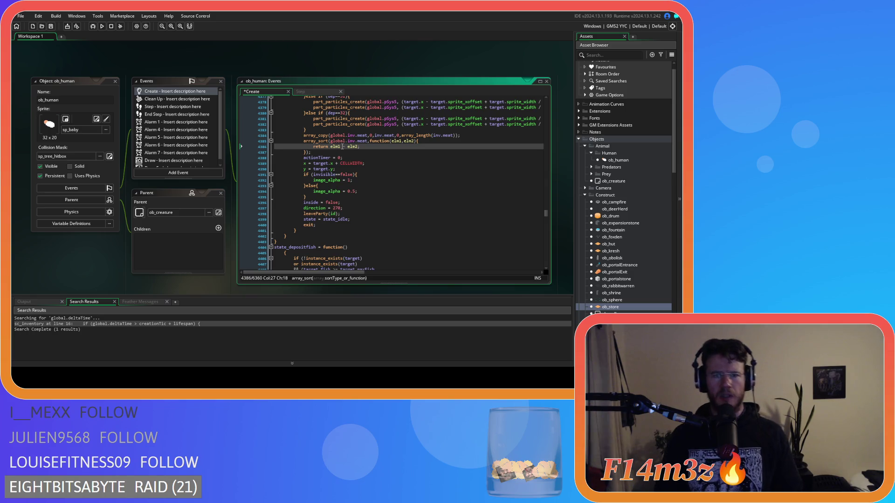
{"action": "key", "text": "Right"}
{"action": "type", "text": "/"}
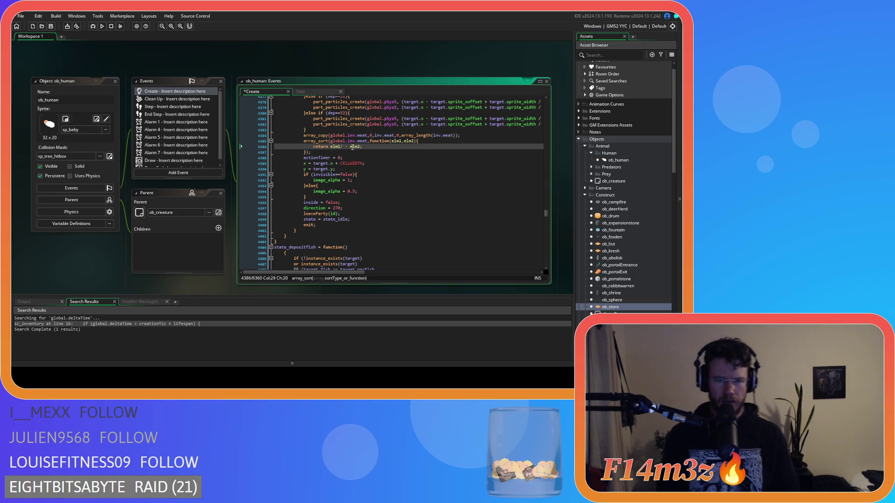
{"action": "key", "text": "BackSpace"}
{"action": "type", "text": "."}
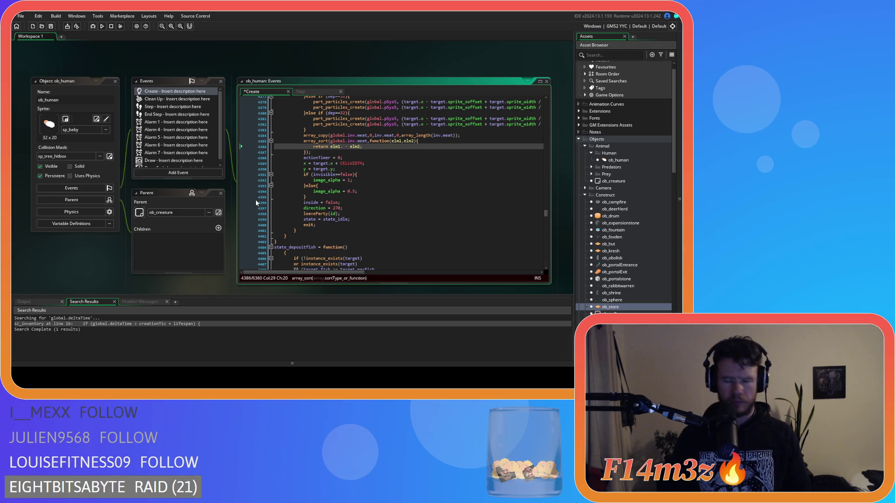
{"action": "scroll", "coordinate": [233, 253], "scroll_direction": "down", "scroll_amount": 3}
- Open sc_inventory from Scripts > Inventory, check the Item constructor's fields, then switch back to ob_human
{"action": "scroll", "coordinate": [178, 249], "scroll_direction": "up", "scroll_amount": 5}
{"action": "scroll", "coordinate": [187, 243], "scroll_direction": "down", "scroll_amount": 2}
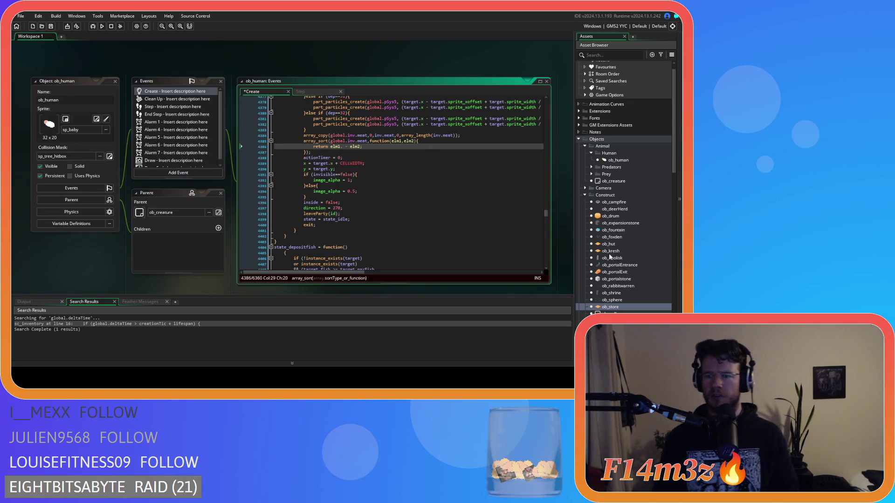
{"action": "scroll", "coordinate": [622, 245], "scroll_direction": "down", "scroll_amount": 10}
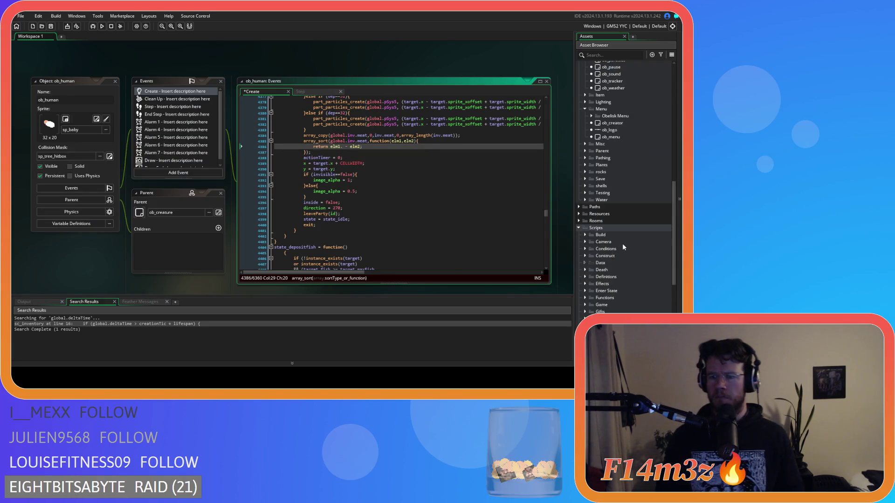
{"action": "scroll", "coordinate": [622, 253], "scroll_direction": "down", "scroll_amount": 4}
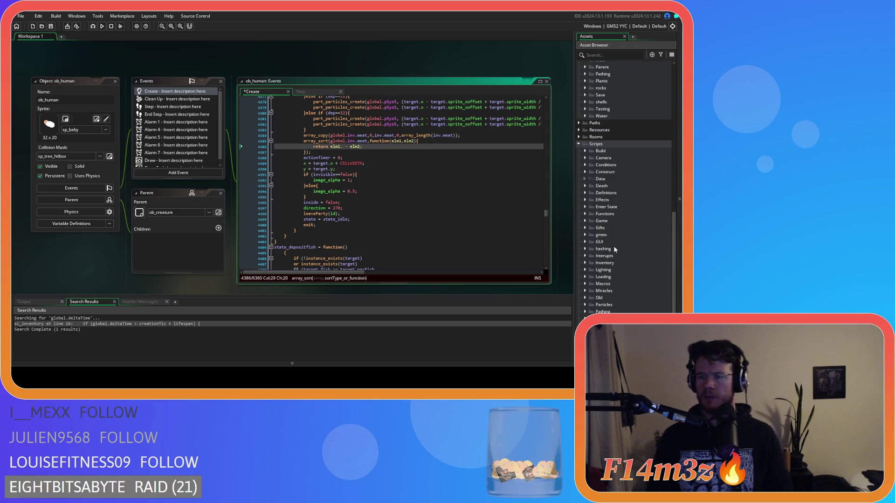
{"action": "scroll", "coordinate": [585, 224], "scroll_direction": "down", "scroll_amount": 3}
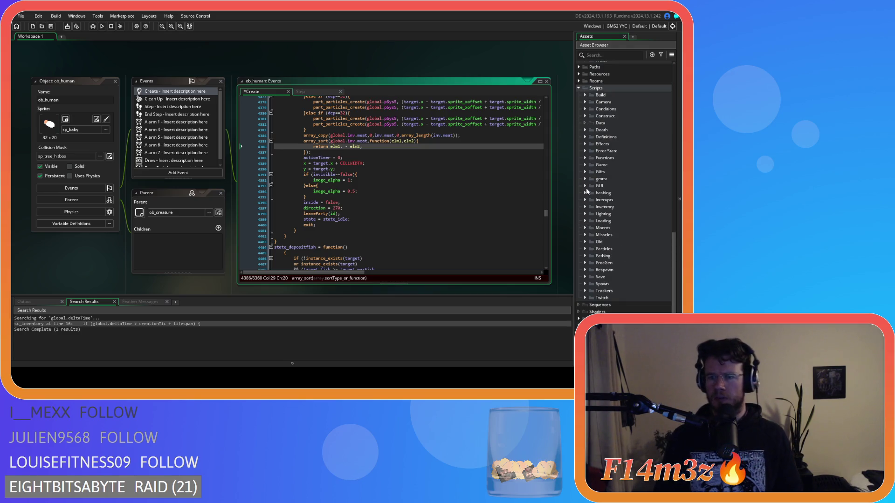
{"action": "left_click", "coordinate": [585, 207]}
{"action": "double_click", "coordinate": [626, 221]}
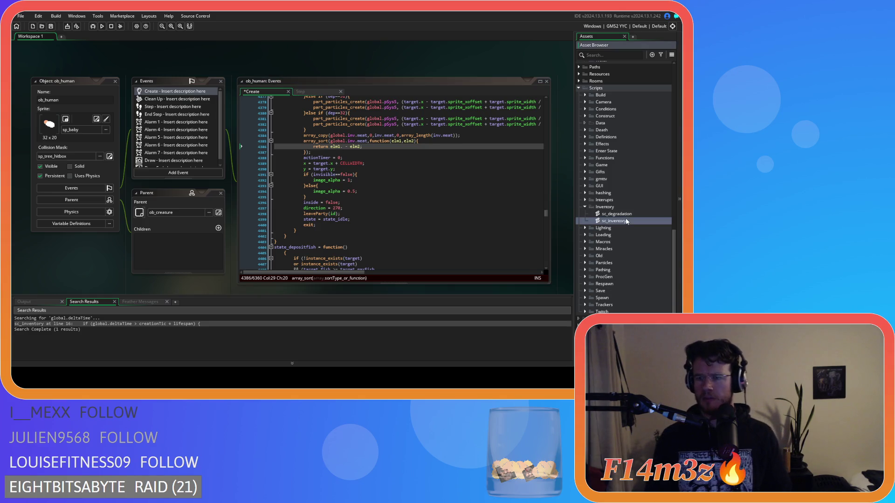
{"action": "scroll", "coordinate": [262, 185], "scroll_direction": "down", "scroll_amount": 3}
{"action": "scroll", "coordinate": [261, 185], "scroll_direction": "up", "scroll_amount": 3}
{"action": "scroll", "coordinate": [257, 185], "scroll_direction": "down", "scroll_amount": 7}
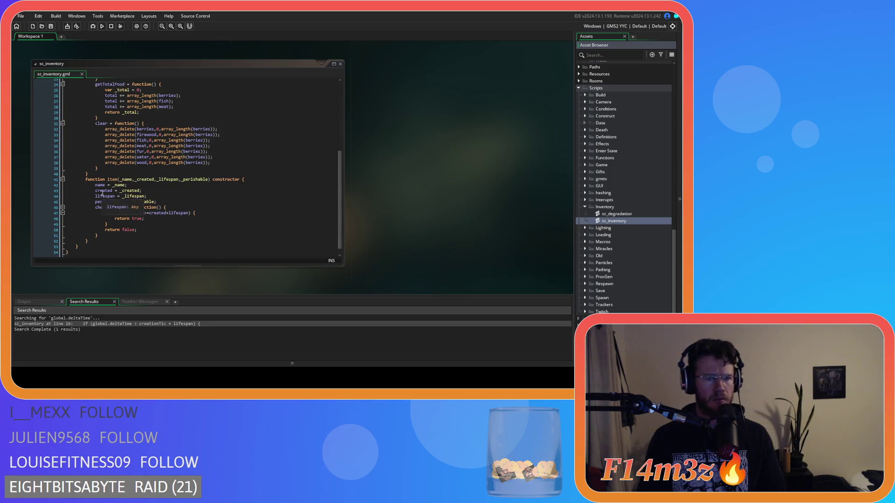
{"action": "key", "text": "ctrl+Tab"}
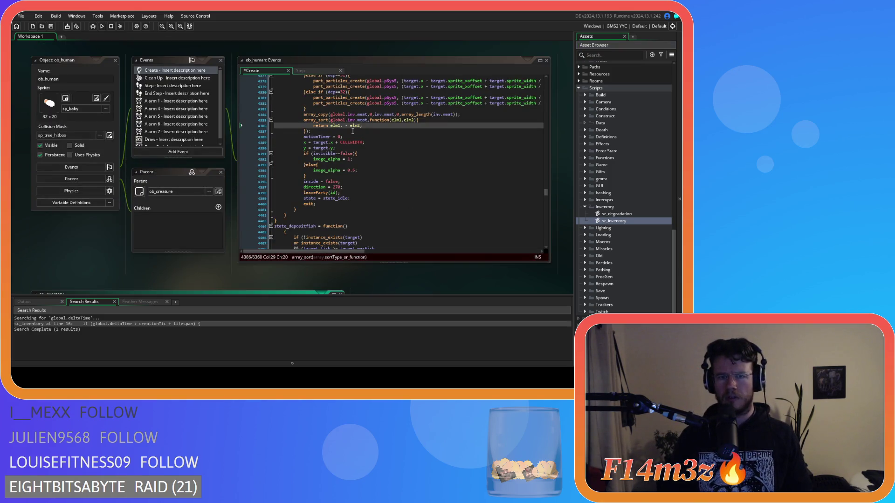
- Make the comparison return elm1.created - elm2.created; and save the Create event
{"action": "type", "text": "create"}
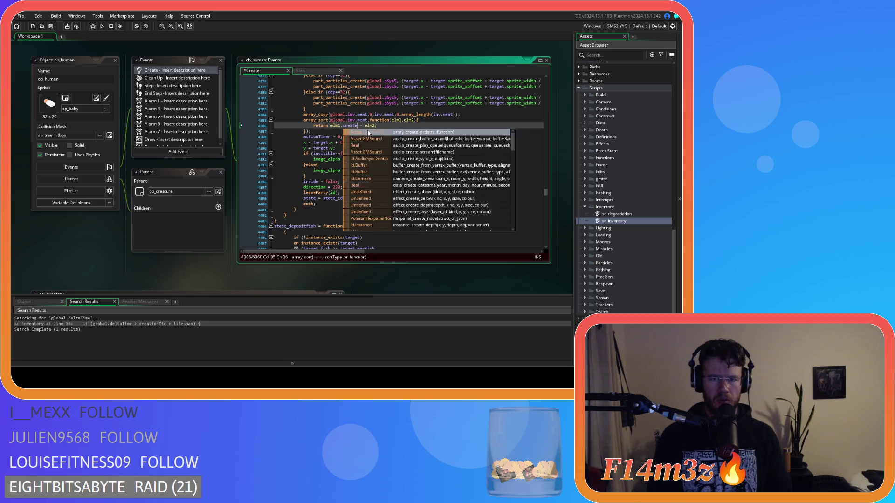
{"action": "type", "text": "d"}
{"action": "double_click", "coordinate": [348, 126]}
{"action": "key", "text": "ctrl+c"}
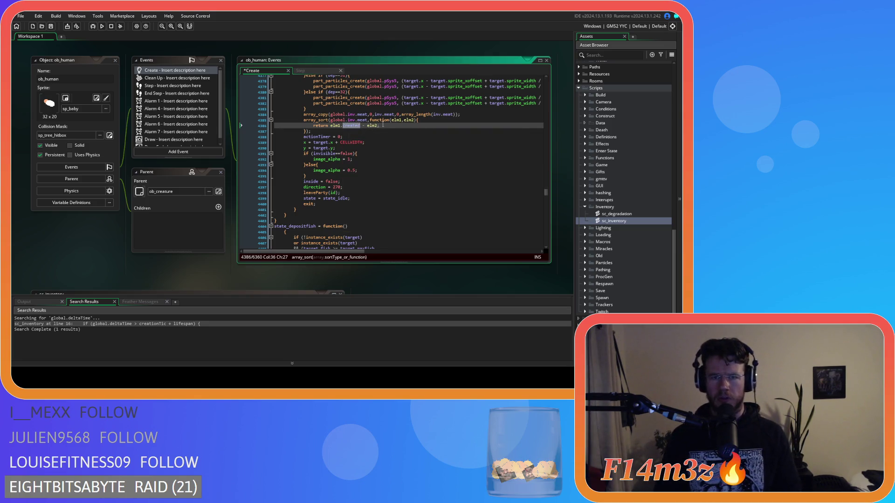
{"action": "left_click", "coordinate": [398, 125]}
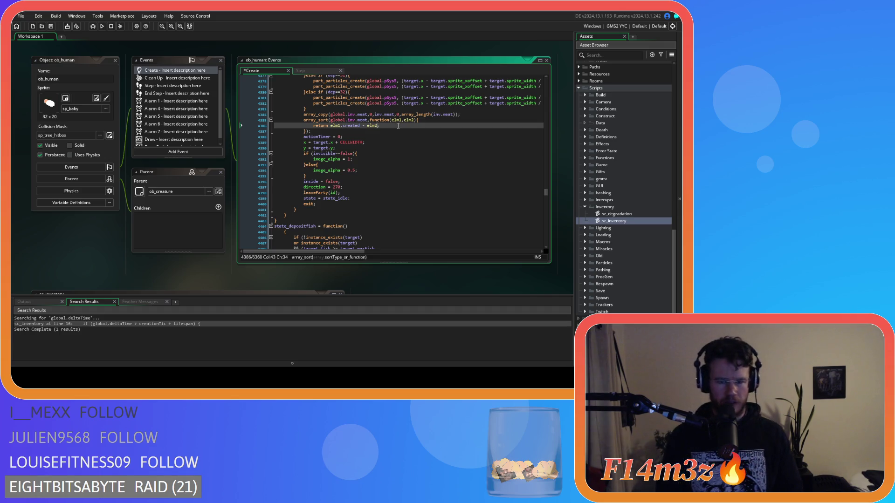
{"action": "key", "text": "ctrl+v"}
{"action": "type", "text": ";"}
{"action": "key", "text": "ctrl+s"}
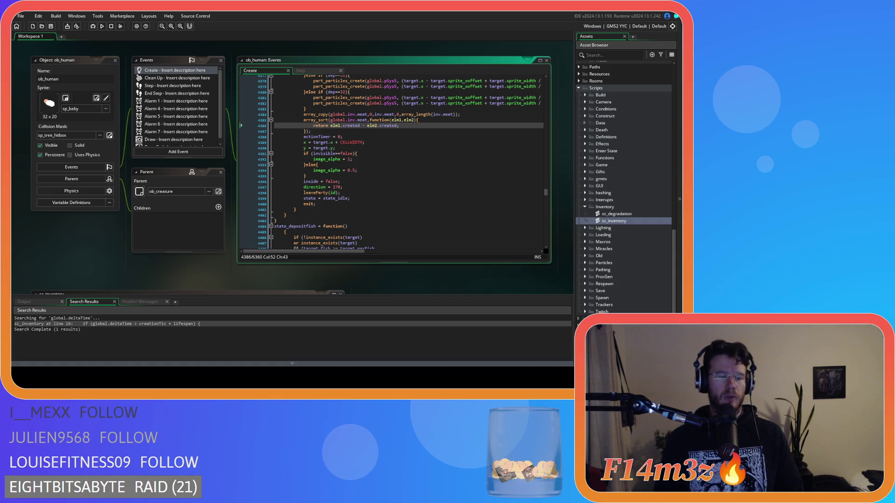
- Review the array_copy and array_sort lines and the CELLWIDTH value, selecting parts of the sorting code
{"action": "left_click", "coordinate": [368, 121]}
{"action": "left_click", "coordinate": [388, 131]}
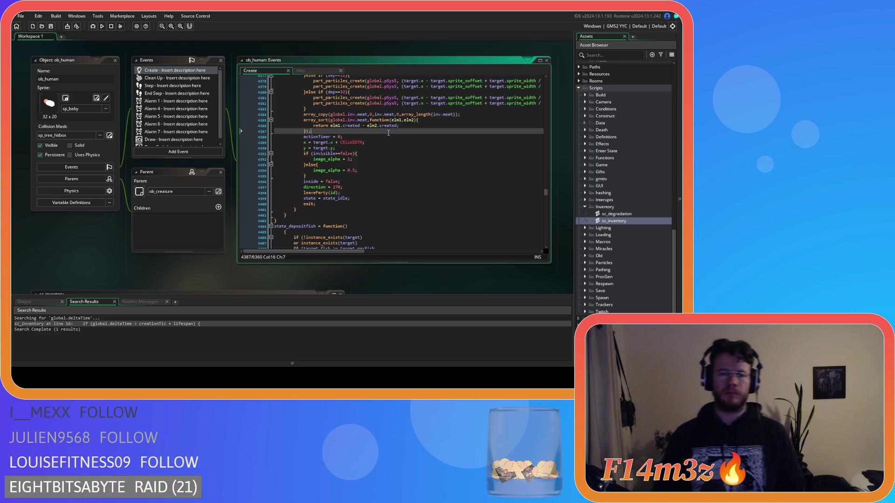
{"action": "left_click", "coordinate": [350, 143]}
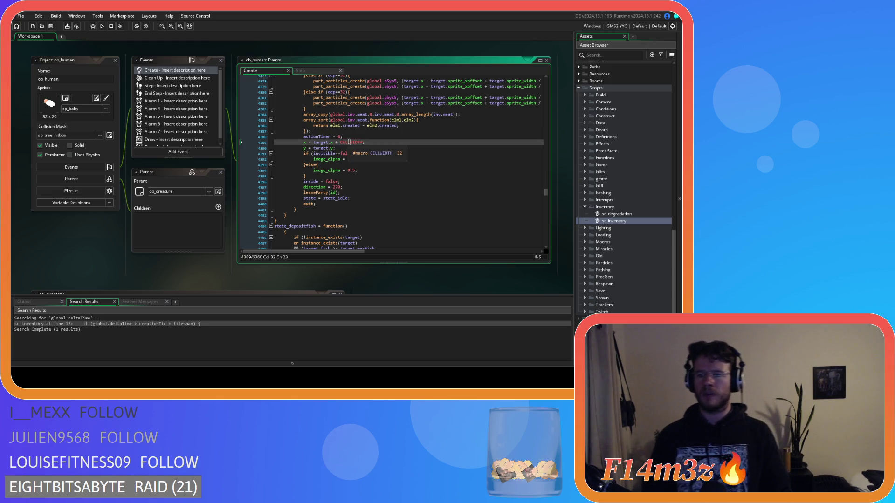
{"action": "left_click", "coordinate": [366, 133]}
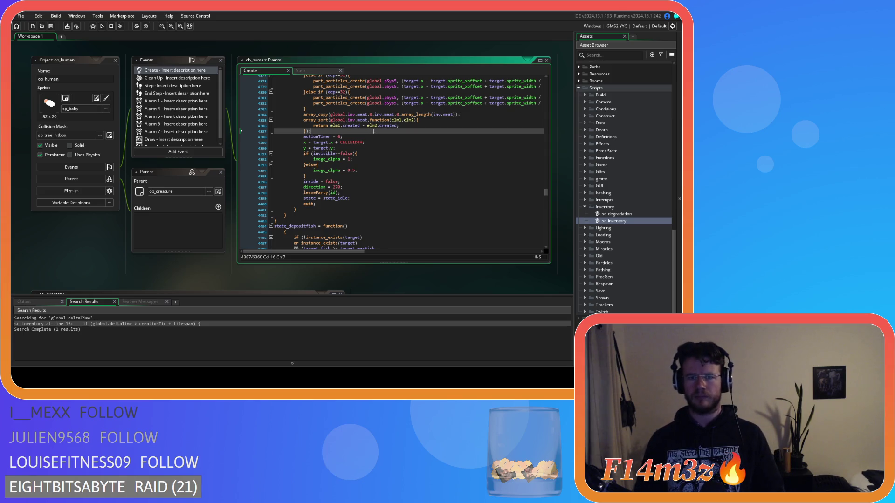
{"action": "left_click", "coordinate": [376, 115]}
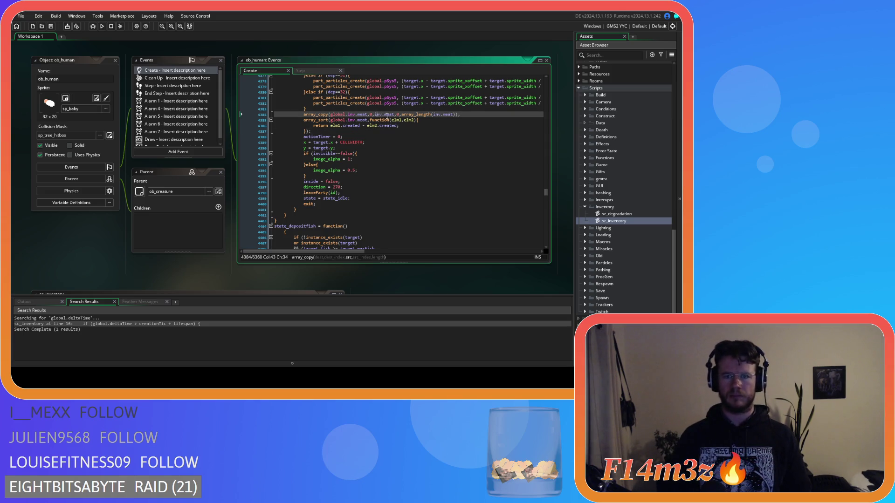
{"action": "left_click", "coordinate": [351, 120]}
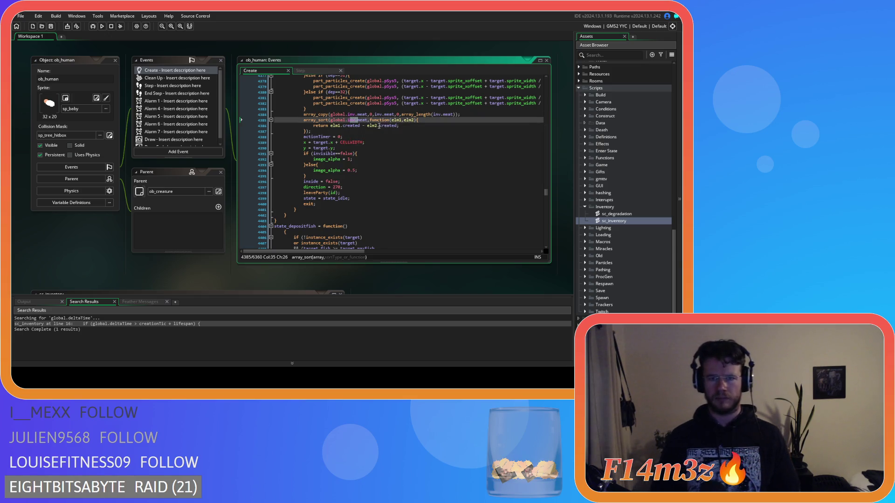
{"action": "left_click_drag", "start_coordinate": [382, 120], "coordinate": [396, 120]}
{"action": "left_click", "coordinate": [387, 130]}
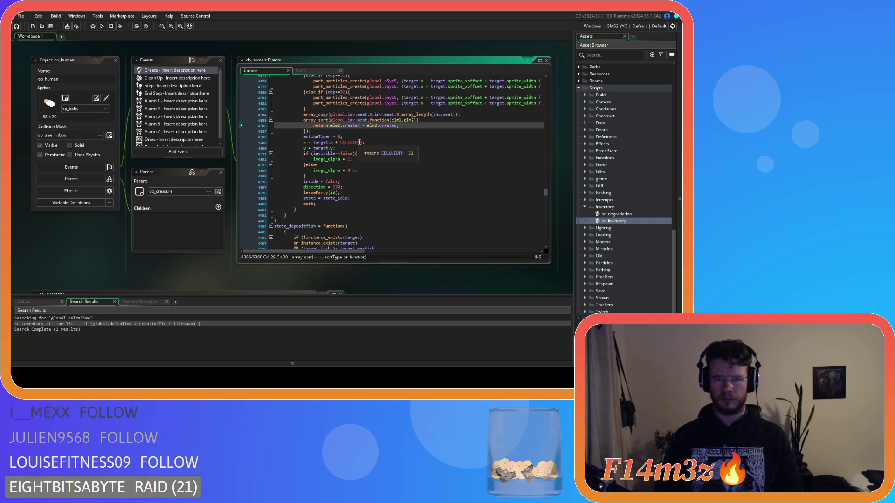
{"action": "left_click", "coordinate": [358, 131]}
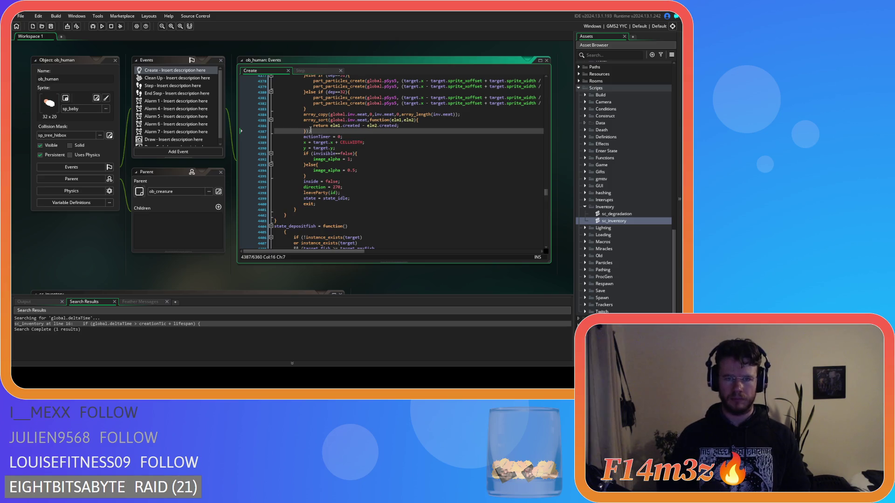
{"action": "left_click_drag", "start_coordinate": [311, 131], "coordinate": [303, 120]}
{"action": "scroll", "coordinate": [407, 169], "scroll_direction": "up", "scroll_amount": 2}
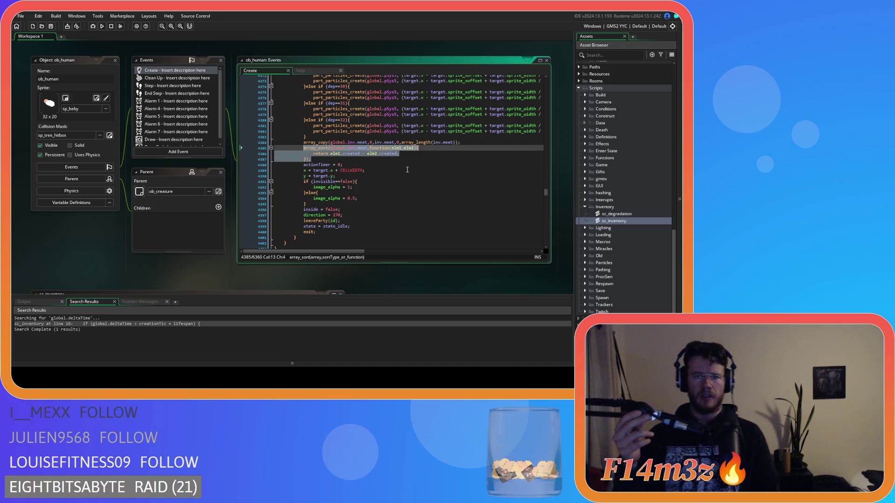
- Replace the earlier state's depth if-chain with the copy-and-sort code and realign the two particle calls
{"action": "key", "text": "Delete"}
{"action": "key", "text": "Up"}
{"action": "key", "text": "Up"}
{"action": "key", "text": "Up"}
{"action": "key", "text": "End"}
{"action": "scroll", "coordinate": [250, 111], "scroll_direction": "up", "scroll_amount": 10}
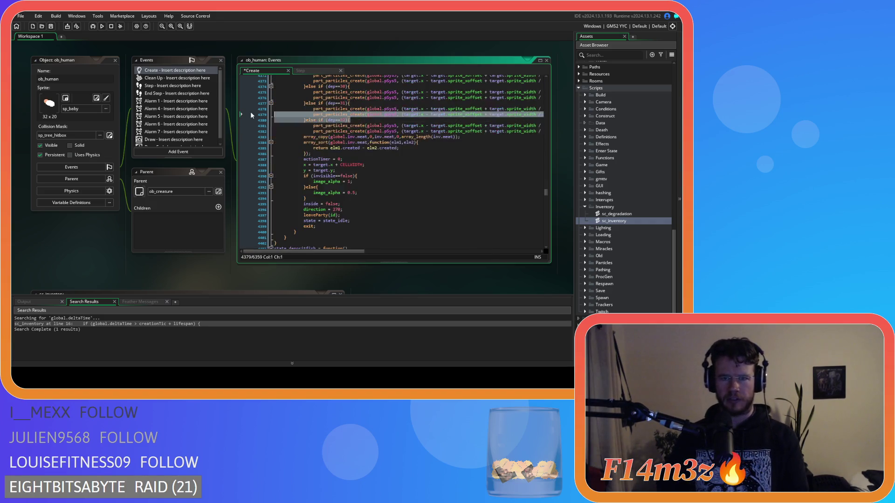
{"action": "left_click", "coordinate": [299, 129], "text": "shift"}
{"action": "scroll", "coordinate": [304, 136], "scroll_direction": "up", "scroll_amount": 20}
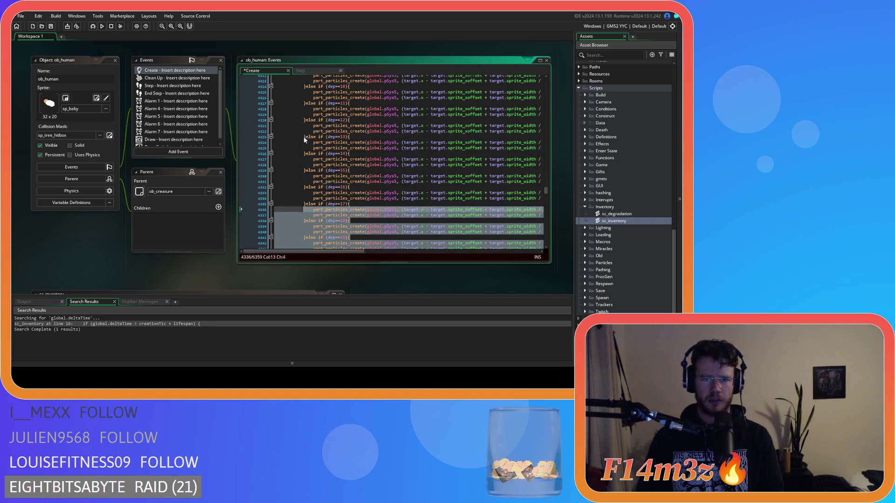
{"action": "left_click", "coordinate": [306, 144], "text": "shift"}
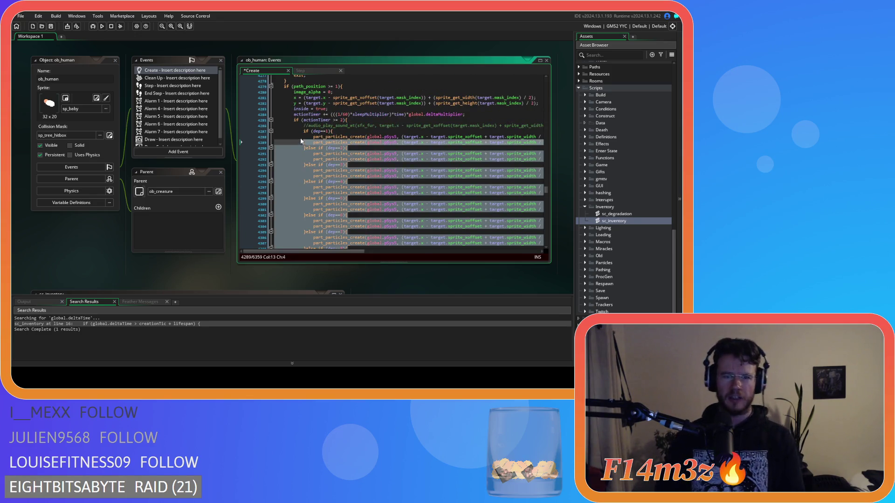
{"action": "left_click", "coordinate": [303, 132], "text": "shift"}
{"action": "key", "text": "Delete"}
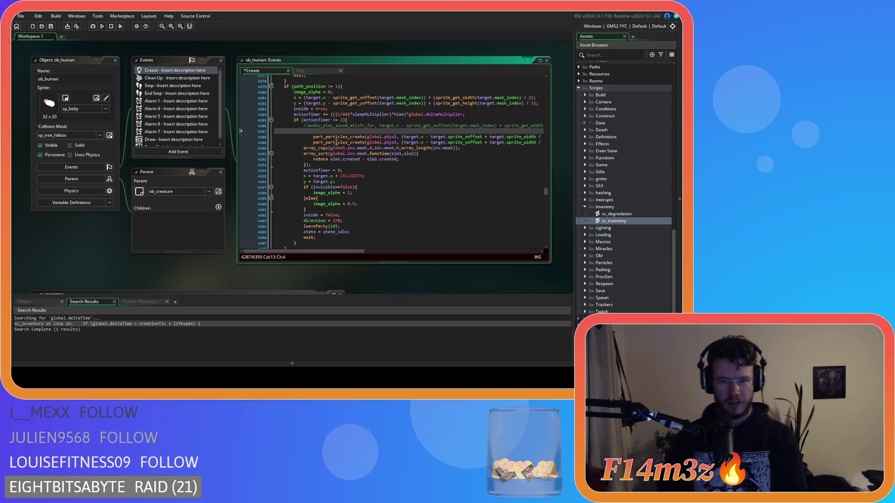
{"action": "key", "text": "Delete"}
{"action": "key", "text": "Delete"}
{"action": "key", "text": "Delete"}
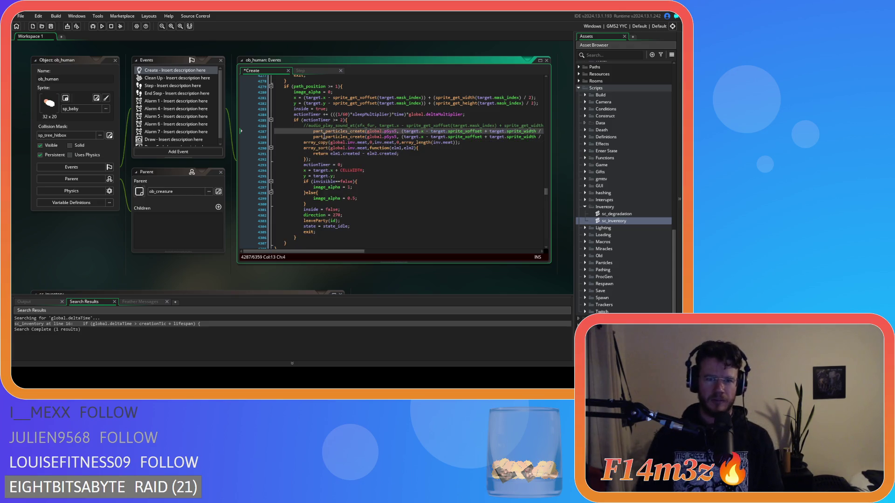
{"action": "key", "text": "Down"}
{"action": "key", "text": "Delete"}
{"action": "key", "text": "Delete"}
{"action": "key", "text": "Delete"}
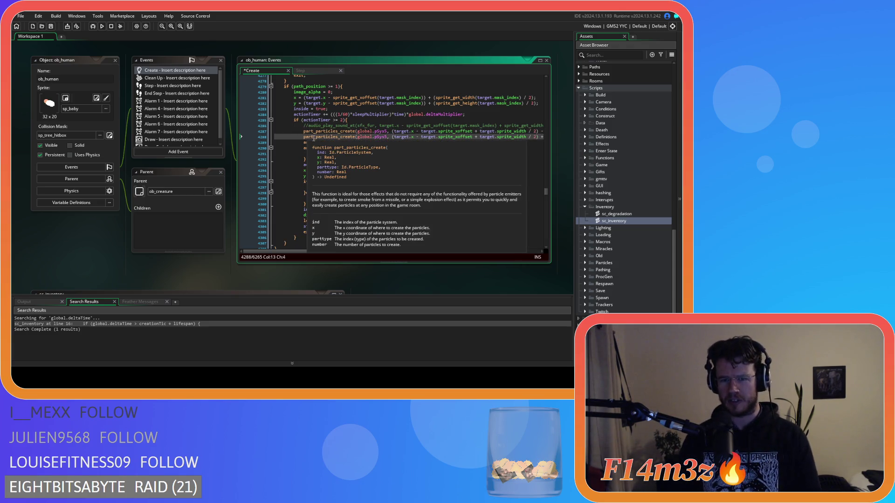
- Wrap the two part_particles_create calls in an indented repeat() block
{"action": "left_click_drag", "start_coordinate": [348, 251], "coordinate": [518, 240]}
{"action": "left_click", "coordinate": [540, 126]}
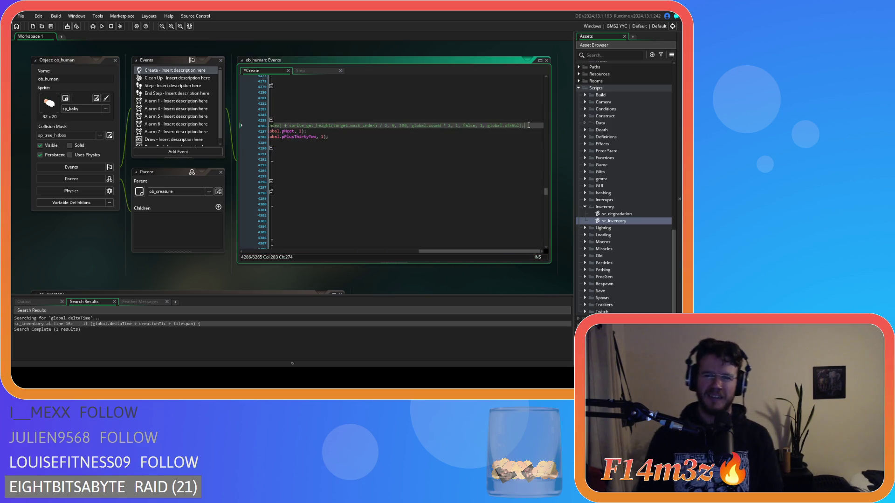
{"action": "key", "text": "Return"}
{"action": "type", "text": "repe"}
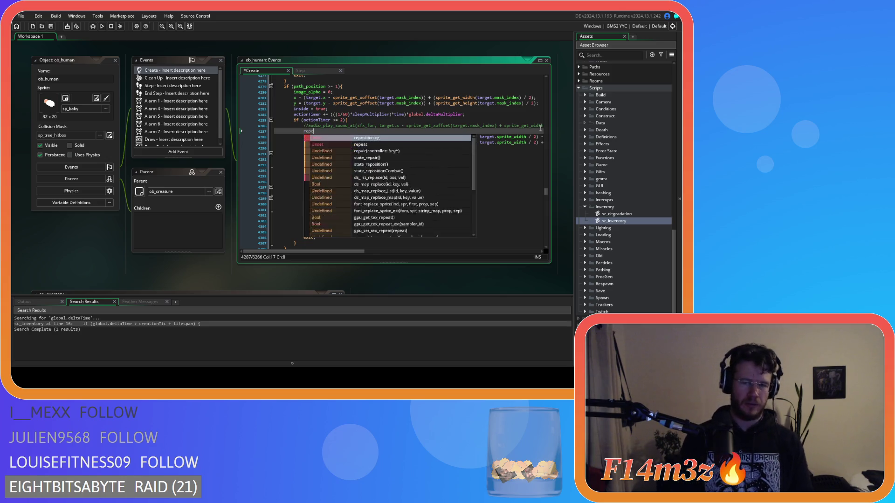
{"action": "type", "text": "at(){"}
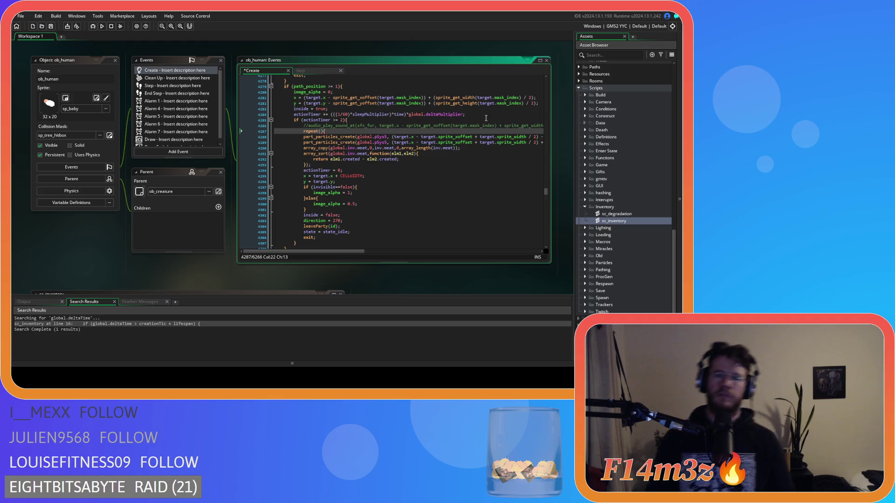
{"action": "left_click", "coordinate": [315, 138]}
{"action": "key", "text": "Home"}
{"action": "key", "text": "Tab"}
{"action": "key", "text": "Down"}
{"action": "key", "text": "Home"}
{"action": "key", "text": "Tab"}
{"action": "key", "text": "End"}
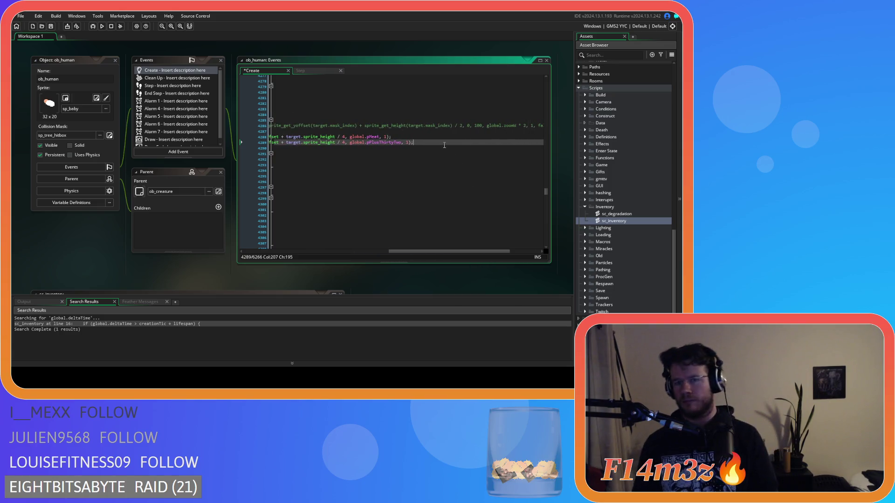
{"action": "key", "text": "Return"}
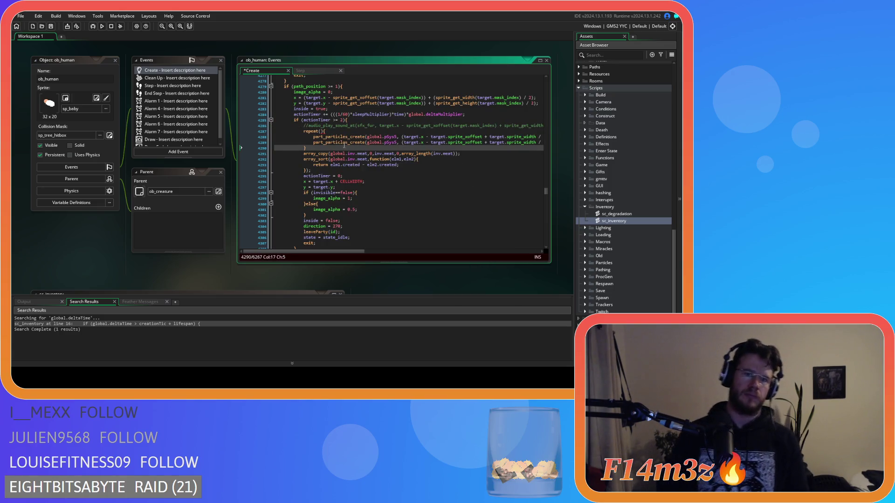
- Set the repeat count to array_length(inv.meat) and save the Create event
{"action": "left_click", "coordinate": [320, 132]}
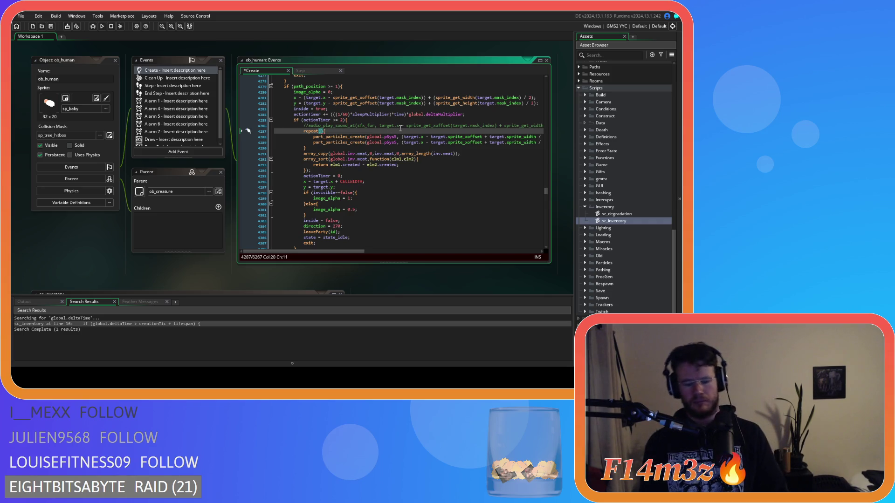
{"action": "type", "text": "array"}
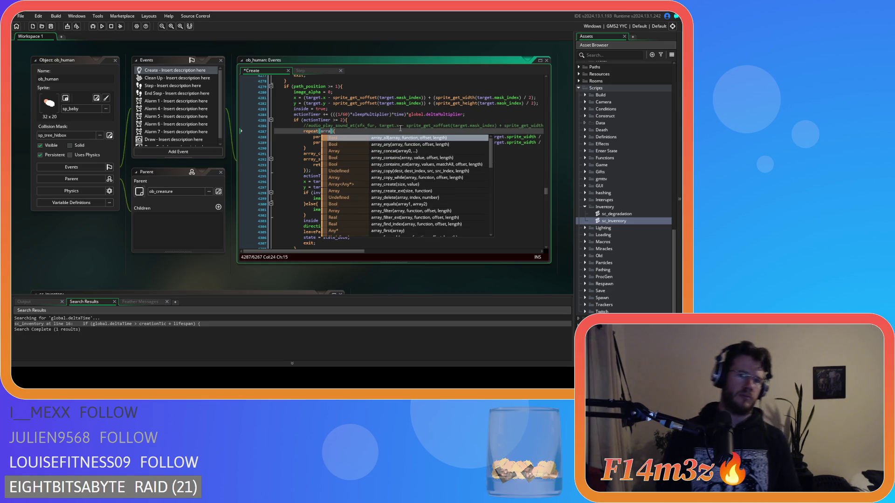
{"action": "type", "text": "_"}
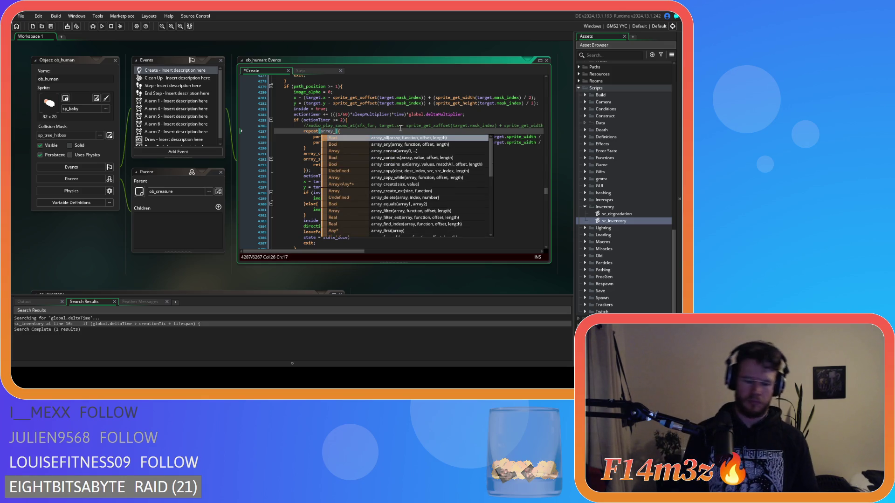
{"action": "type", "text": "len"}
{"action": "key", "text": "Return"}
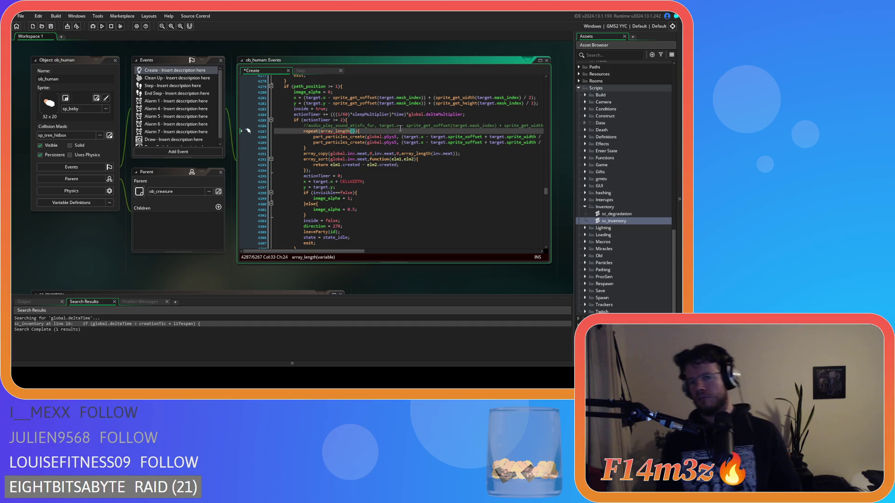
{"action": "type", "text": "inv"}
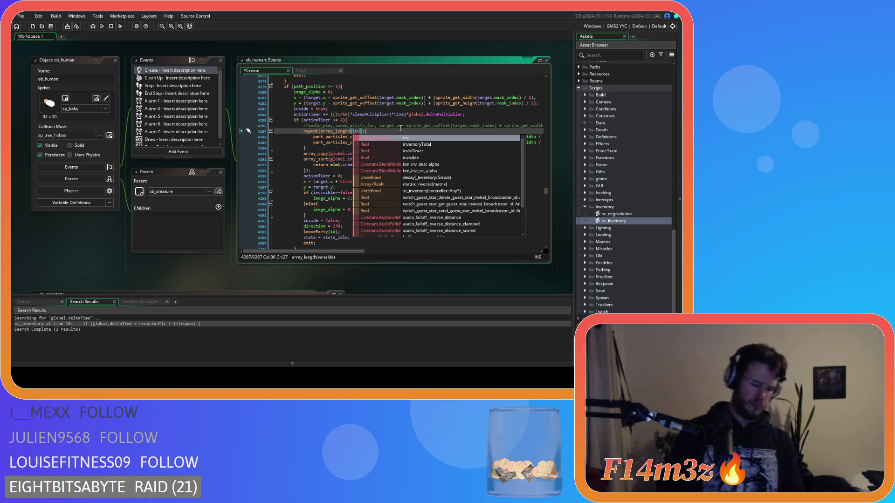
{"action": "type", "text": ".meat"}
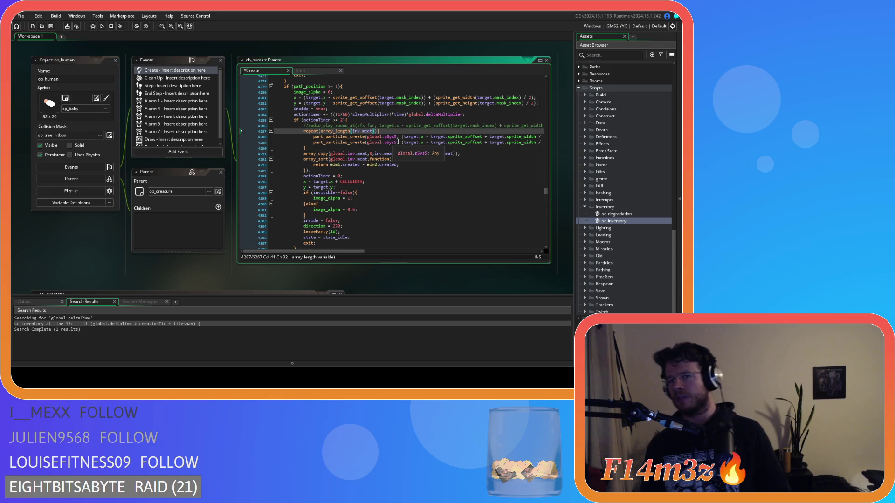
{"action": "key", "text": "ctrl+s"}
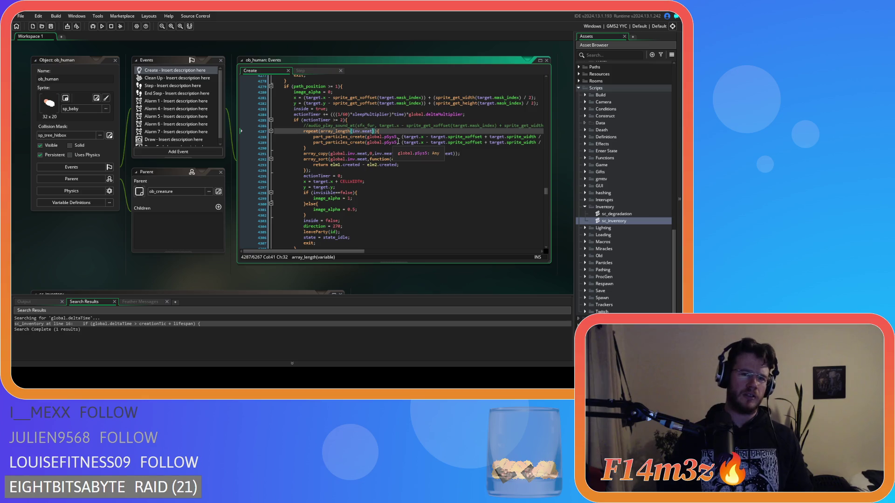
- Check the pSys5 reference and select the two particle creation lines
{"action": "left_click", "coordinate": [397, 141]}
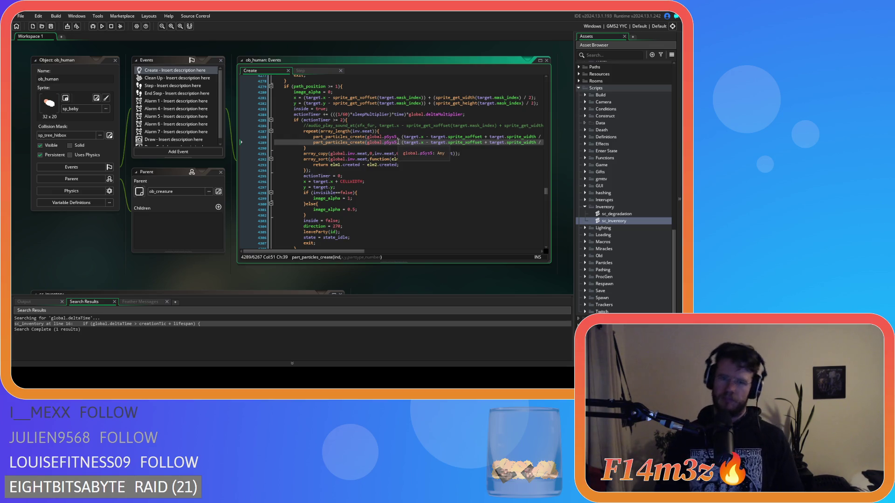
{"action": "left_click", "coordinate": [418, 169]}
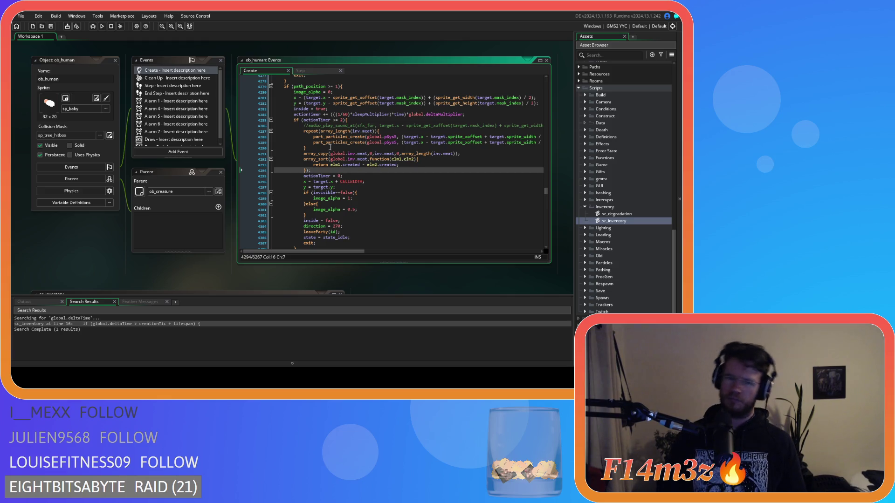
{"action": "left_click_drag", "start_coordinate": [306, 148], "coordinate": [300, 130]}
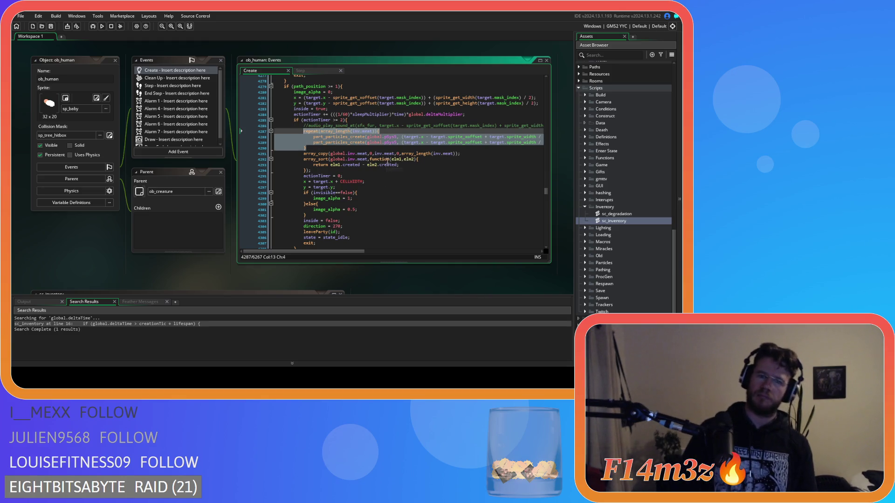
- Remove the spaces around the >= operator in the actionTimer condition
{"action": "left_click", "coordinate": [389, 159]}
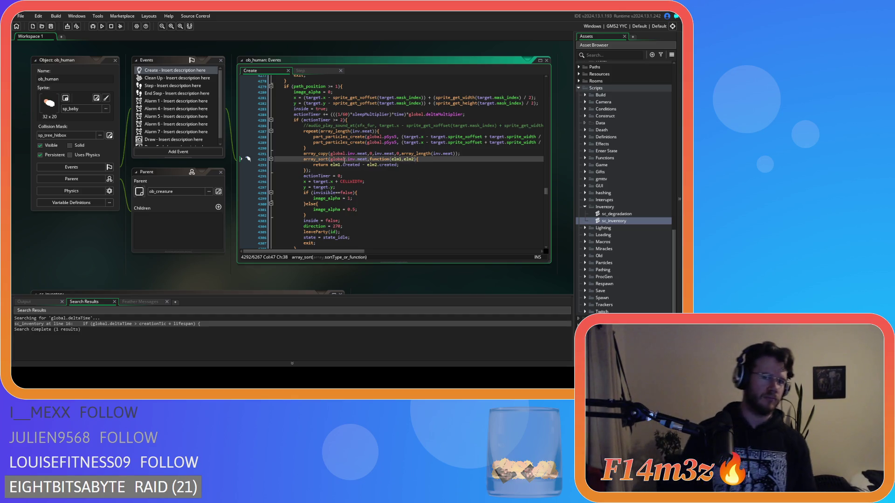
{"action": "left_click", "coordinate": [332, 120]}
{"action": "key", "text": "Delete"}
{"action": "key", "text": "Right"}
{"action": "key", "text": "Right"}
{"action": "key", "text": "Delete"}
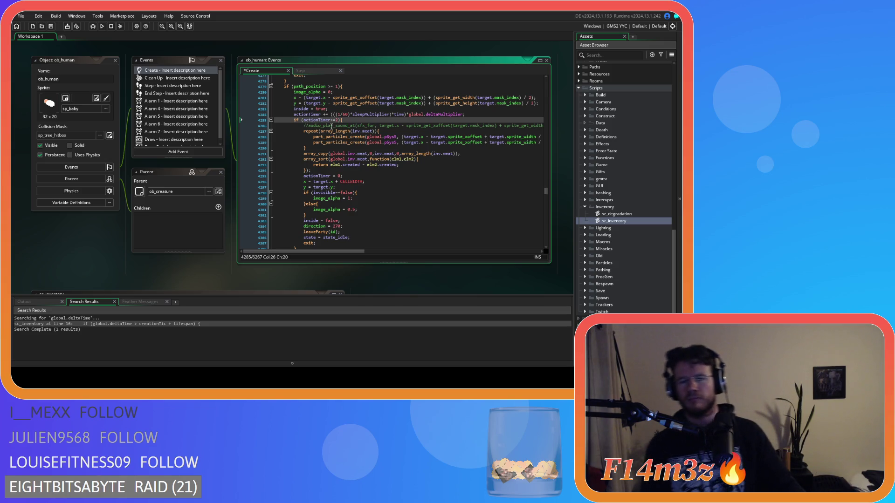
- Check array_sort's arguments and select the array_copy through array_sort block
{"action": "left_click", "coordinate": [338, 160]}
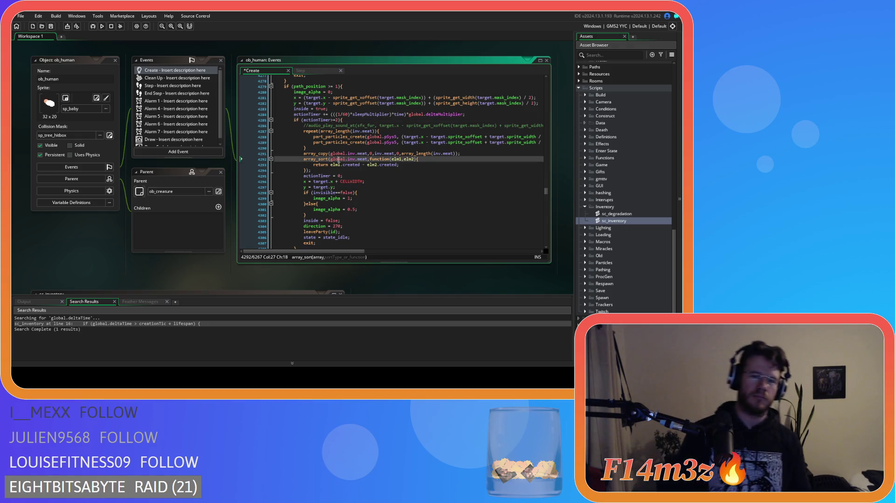
{"action": "left_click", "coordinate": [329, 170]}
{"action": "key", "text": "shift+Up"}
{"action": "key", "text": "shift+Up"}
{"action": "key", "text": "shift+Up"}
{"action": "key", "text": "shift+Home"}
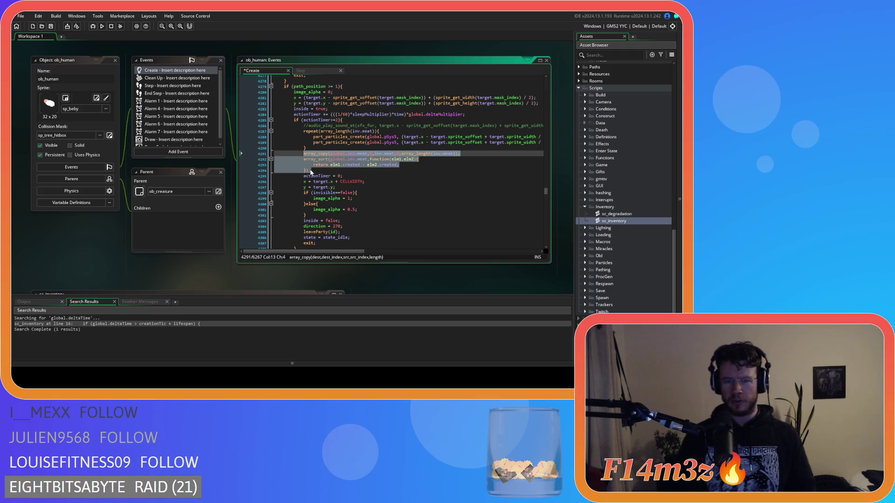
{"action": "left_click", "coordinate": [317, 171]}
- Join the lone '{' onto the 'state_depositfish = function()' line
{"action": "scroll", "coordinate": [318, 171], "scroll_direction": "down", "scroll_amount": 10}
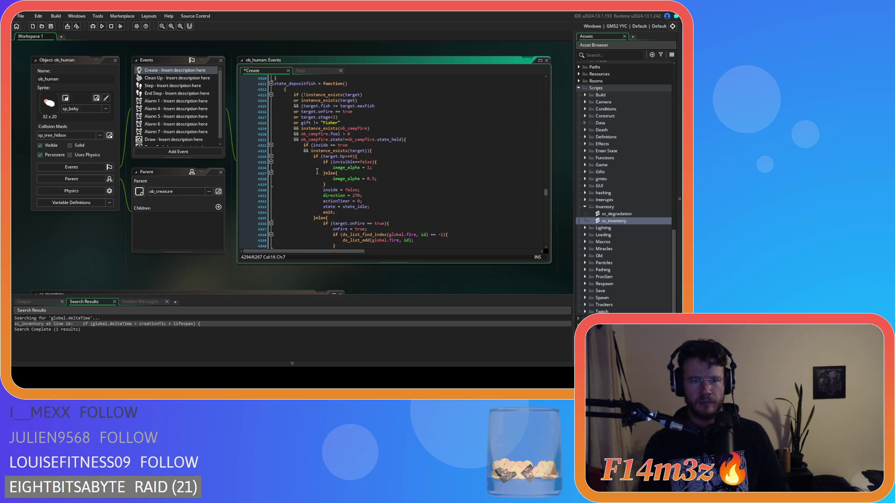
{"action": "scroll", "coordinate": [317, 169], "scroll_direction": "down", "scroll_amount": 5}
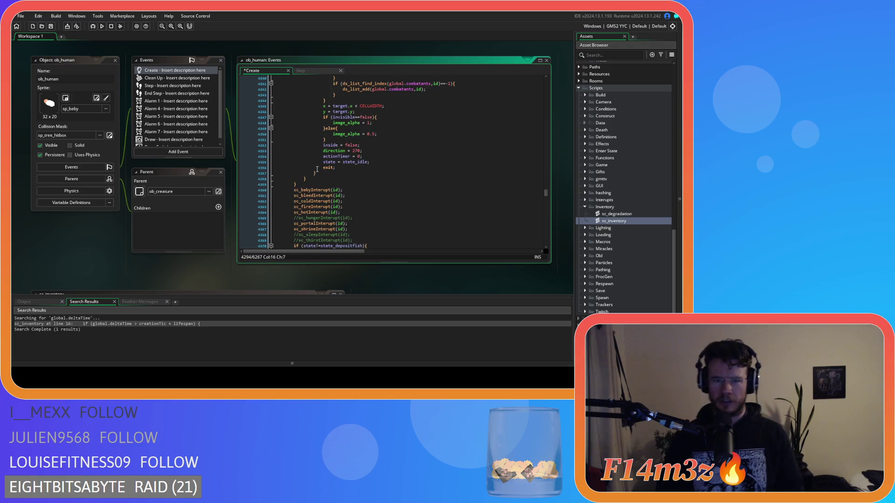
{"action": "scroll", "coordinate": [317, 169], "scroll_direction": "up", "scroll_amount": 7}
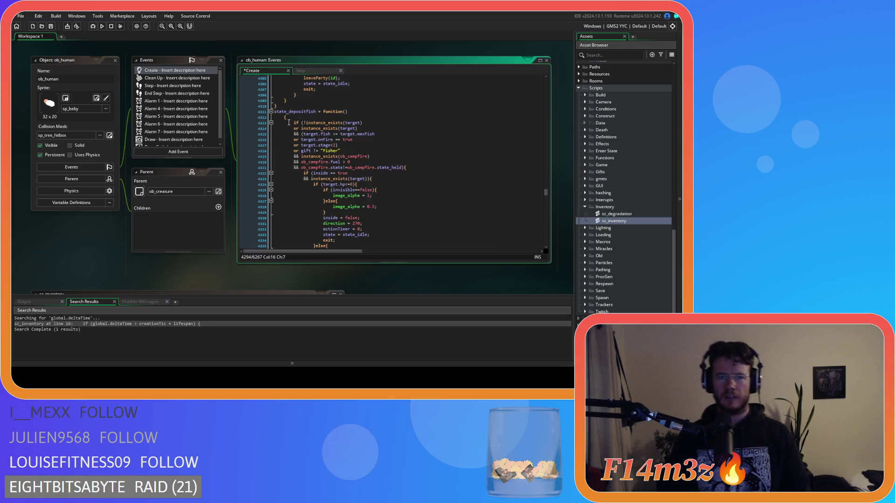
{"action": "left_click_drag", "start_coordinate": [283, 116], "coordinate": [272, 117]}
{"action": "key", "text": "BackSpace"}
{"action": "key", "text": "BackSpace"}
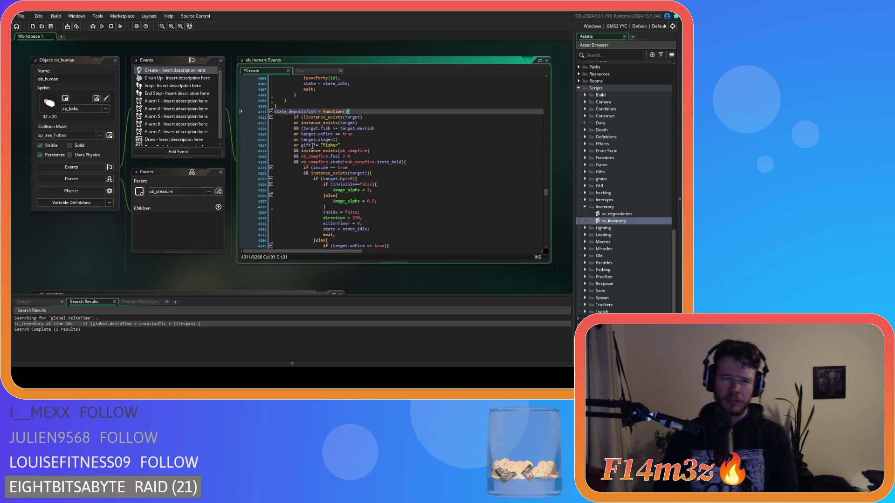
- Scroll through the fish state and select the block that caps dep at maxfish
{"action": "scroll", "coordinate": [310, 135], "scroll_direction": "down", "scroll_amount": 15}
{"action": "scroll", "coordinate": [313, 146], "scroll_direction": "down", "scroll_amount": 20}
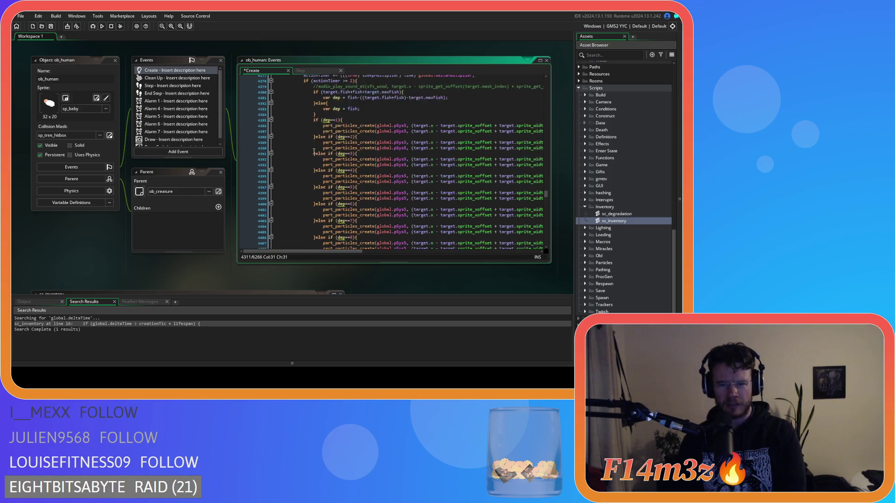
{"action": "mouse_move", "coordinate": [299, 145]}
{"action": "left_mouse_down"}
{"action": "mouse_move", "coordinate": [257, 120]}
{"action": "mouse_move", "coordinate": [257, 131]}
{"action": "left_mouse_up"}
{"action": "left_click", "coordinate": [306, 154]}
{"action": "scroll", "coordinate": [303, 156], "scroll_direction": "down", "scroll_amount": 1}
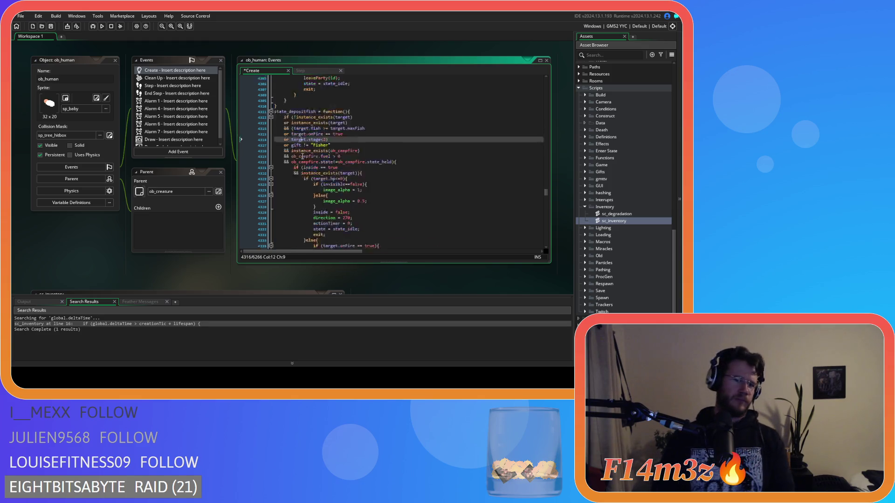
{"action": "scroll", "coordinate": [303, 157], "scroll_direction": "down", "scroll_amount": 15}
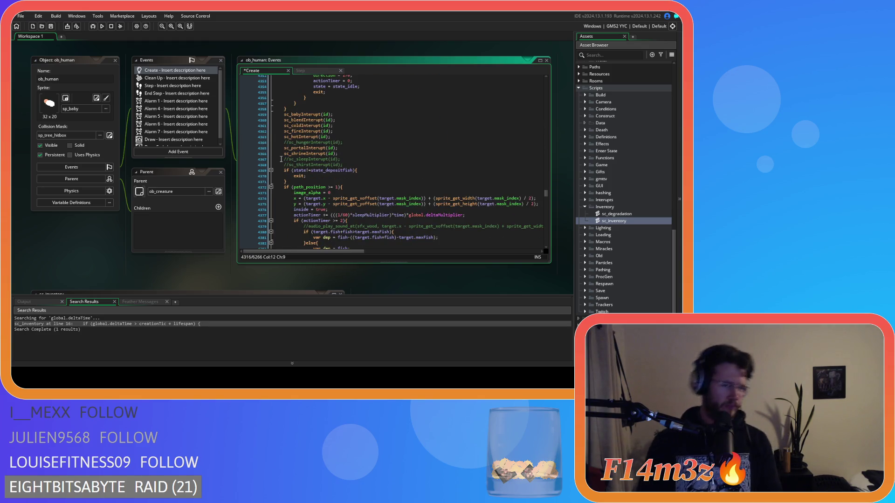
{"action": "scroll", "coordinate": [283, 162], "scroll_direction": "down", "scroll_amount": 5}
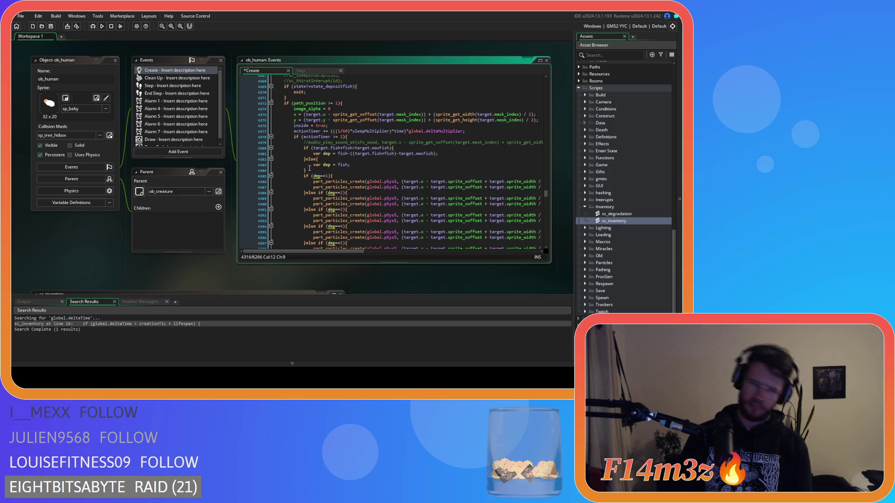
{"action": "left_click_drag", "start_coordinate": [305, 170], "coordinate": [256, 142]}
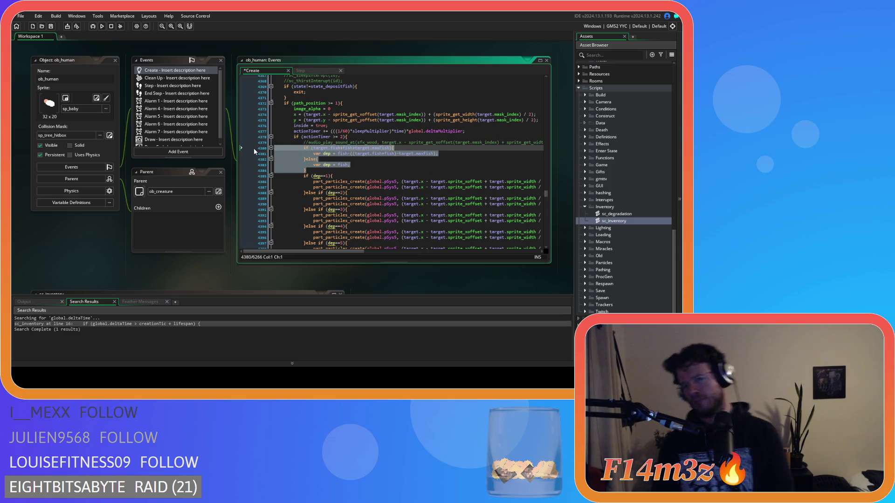
- Delete the fish state's dep-capping block
{"action": "key", "text": "BackSpace"}
{"action": "key", "text": "BackSpace"}
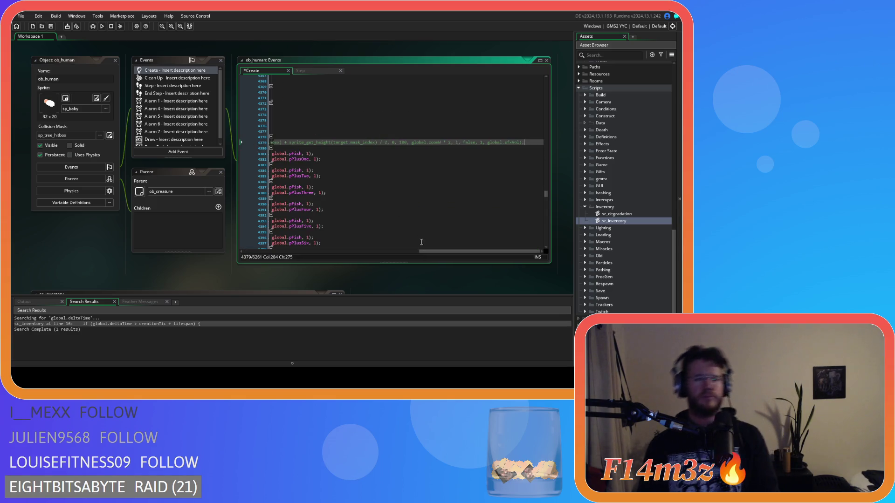
{"action": "mouse_move", "coordinate": [427, 251]}
{"action": "left_mouse_down"}
{"action": "mouse_move", "coordinate": [326, 248]}
{"action": "mouse_move", "coordinate": [241, 231]}
{"action": "left_mouse_up"}
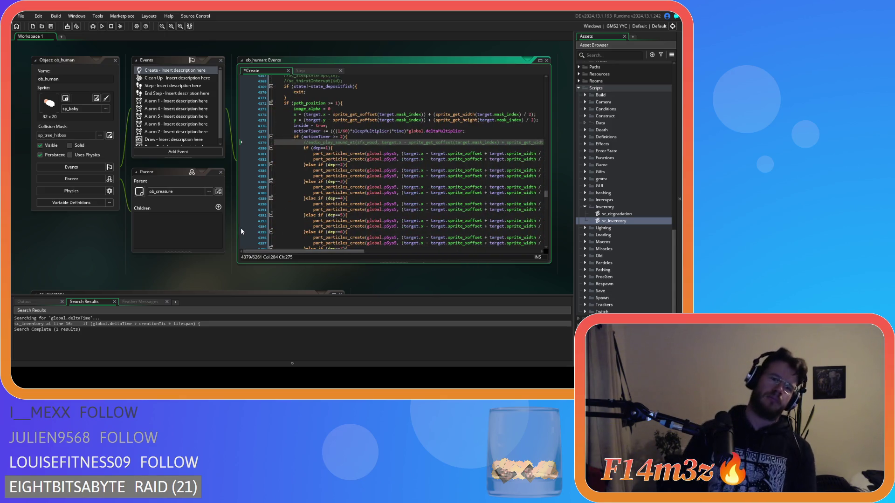
{"action": "scroll", "coordinate": [316, 212], "scroll_direction": "down", "scroll_amount": 5}
- Replace the fish-limit if/else with the pasted array_copy/array_sort code and save
{"action": "left_click_drag", "start_coordinate": [308, 210], "coordinate": [301, 165]}
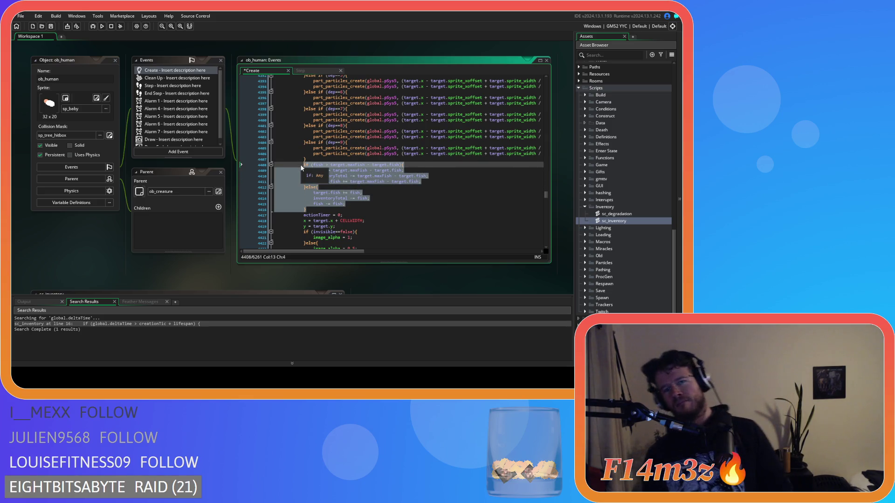
{"action": "key", "text": "ctrl+v"}
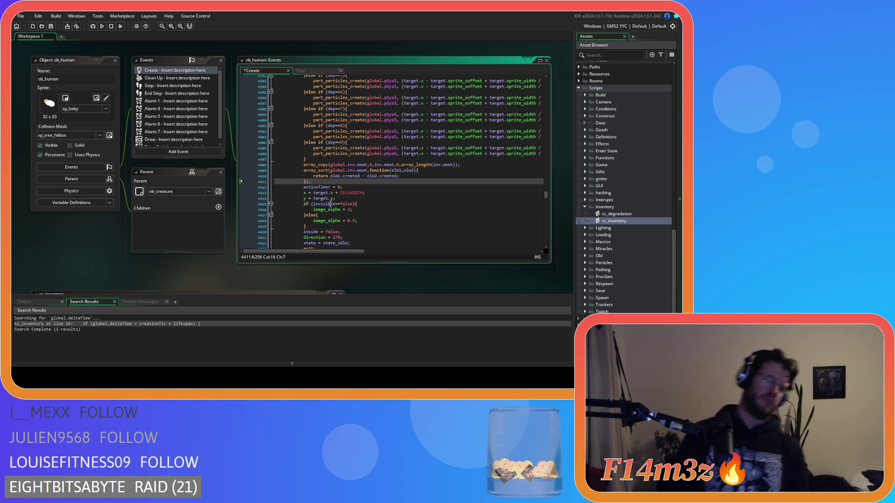
{"action": "key", "text": "ctrl+s"}
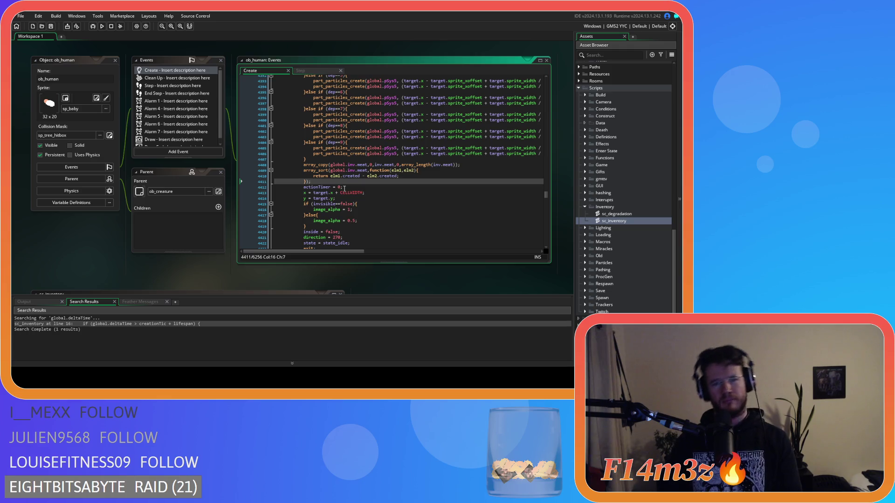
{"action": "left_click", "coordinate": [362, 165]}
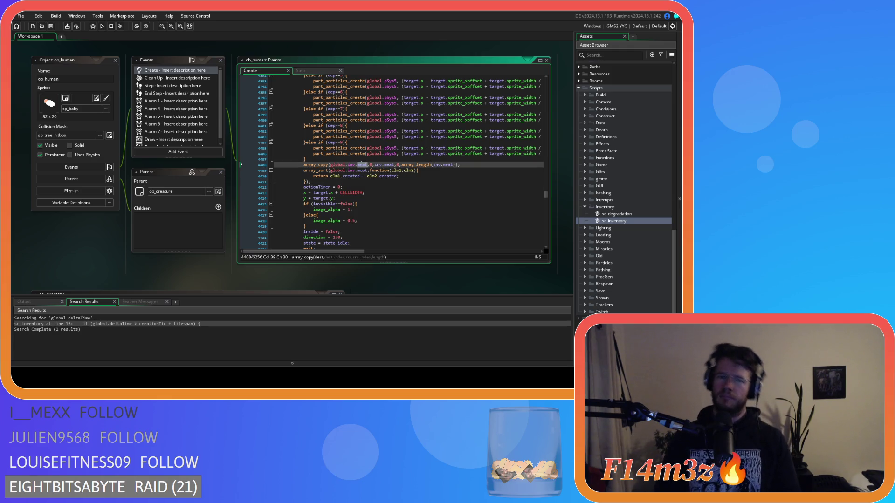
- Change the four meat references on the array_copy, array_length and array_sort lines to fish
{"action": "type", "text": "fish"}
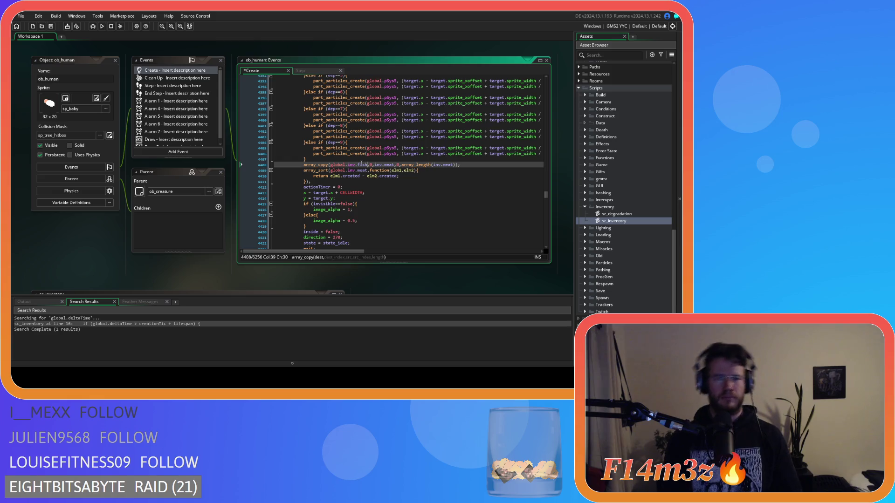
{"action": "double_click", "coordinate": [389, 164]}
{"action": "type", "text": "fish"}
{"action": "double_click", "coordinate": [447, 165]}
{"action": "type", "text": "fish"}
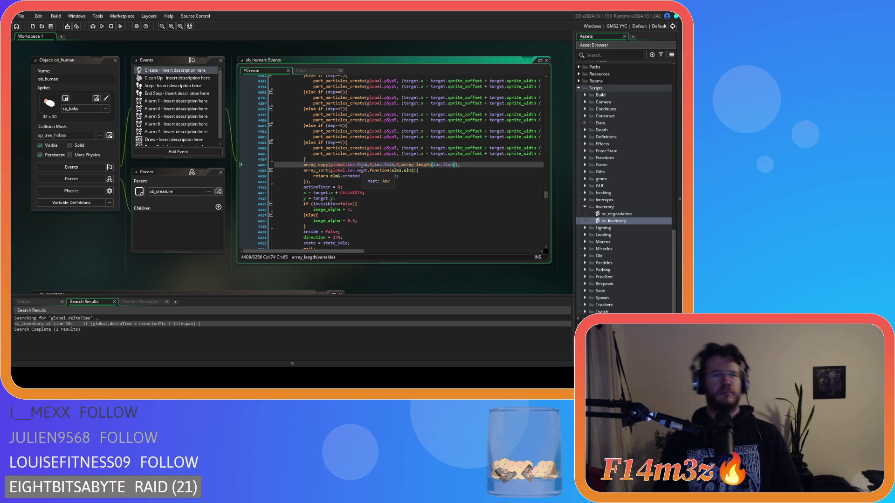
{"action": "double_click", "coordinate": [362, 171]}
{"action": "type", "text": "fish"}
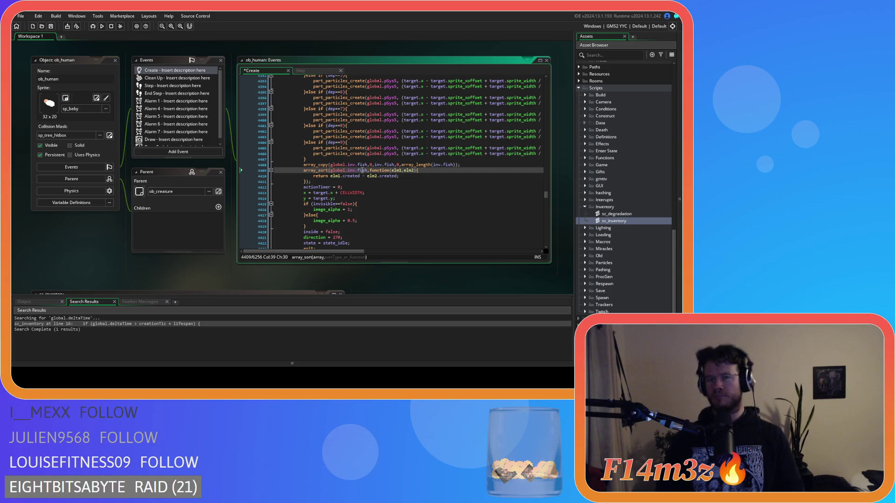
- Save the Create event and select back over the particle if-chain
{"action": "key", "text": "ctrl+s"}
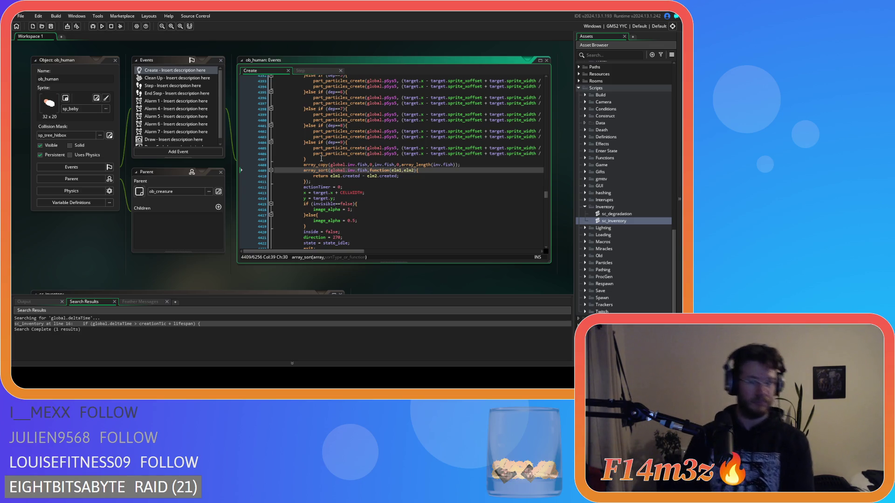
{"action": "left_click", "coordinate": [321, 158]}
{"action": "mouse_move", "coordinate": [317, 158]}
{"action": "left_mouse_down"}
{"action": "mouse_move", "coordinate": [306, 154]}
{"action": "mouse_move", "coordinate": [306, 76]}
{"action": "mouse_move", "coordinate": [304, 140]}
{"action": "mouse_move", "coordinate": [264, 123]}
{"action": "left_mouse_up"}
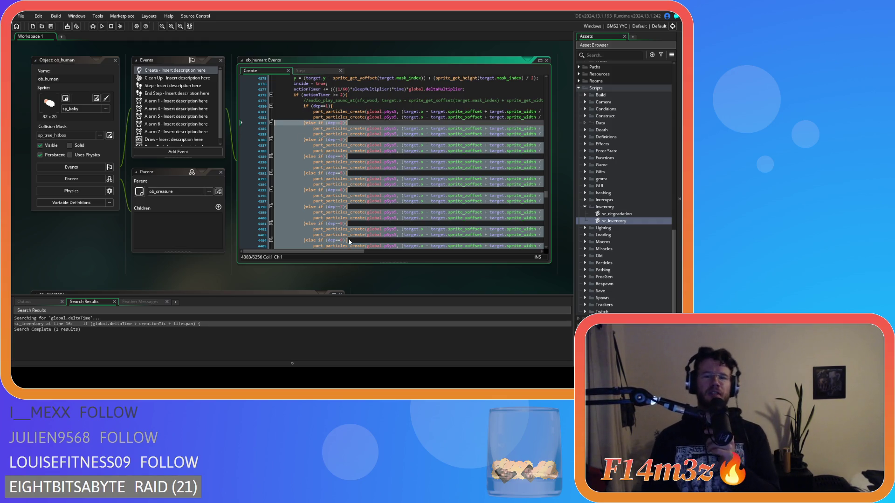
- Select the new array_copy and array_sort lines in the fish deposit state
{"action": "left_click_drag", "start_coordinate": [354, 252], "coordinate": [474, 240]}
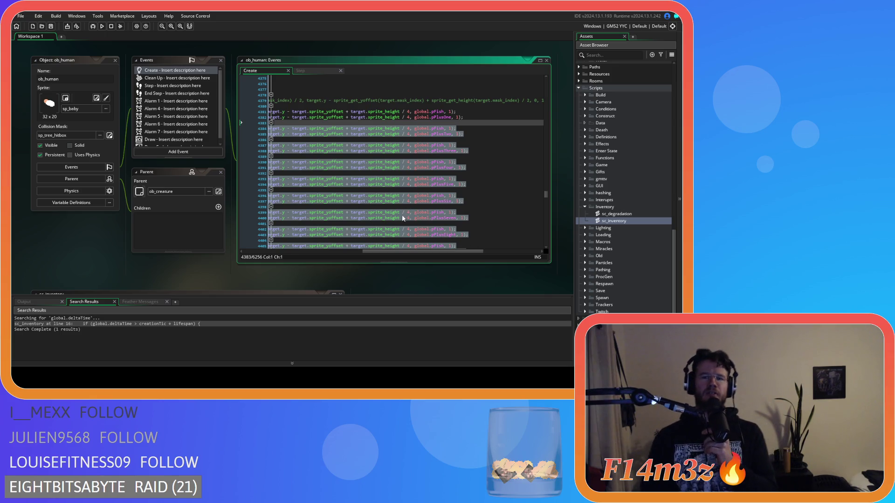
{"action": "scroll", "coordinate": [367, 247], "scroll_direction": "down", "scroll_amount": 5}
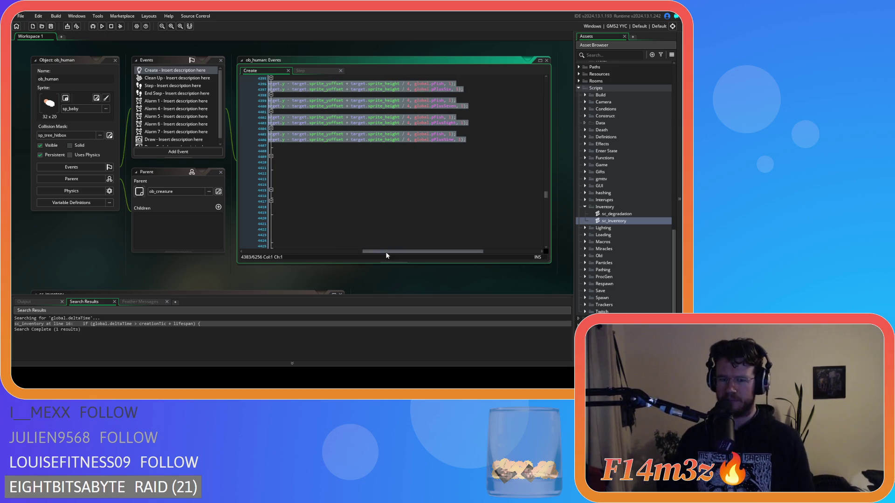
{"action": "left_click_drag", "start_coordinate": [385, 252], "coordinate": [275, 238]}
{"action": "scroll", "coordinate": [277, 219], "scroll_direction": "left", "scroll_amount": 1}
{"action": "left_click_drag", "start_coordinate": [317, 172], "coordinate": [294, 150]}
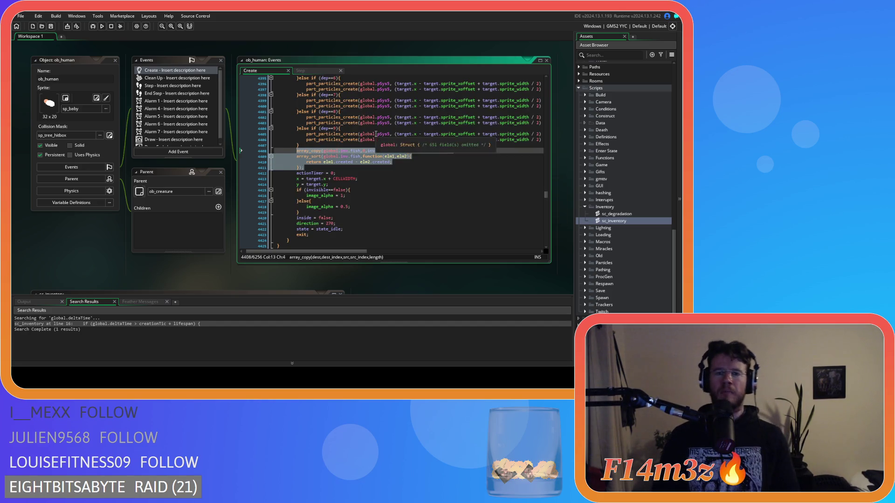
- Undo six edits, restoring the fish dep-capping block, its separate brace and earlier meat-state code
{"action": "key", "text": "ctrl+z"}
{"action": "key", "text": "ctrl+z"}
{"action": "key", "text": "ctrl+z"}
{"action": "key", "text": "ctrl+z"}
{"action": "key", "text": "ctrl+z"}
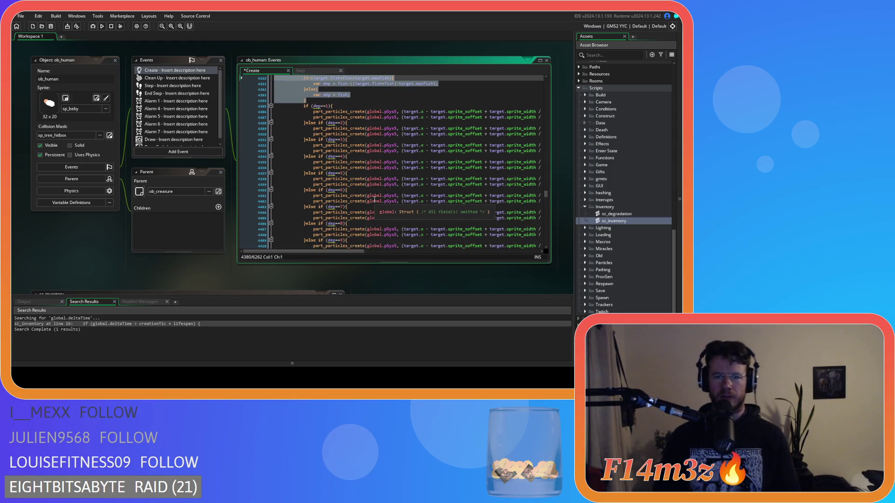
{"action": "key", "text": "ctrl+z"}
{"action": "key", "text": "ctrl+z"}
{"action": "key", "text": "ctrl+z"}
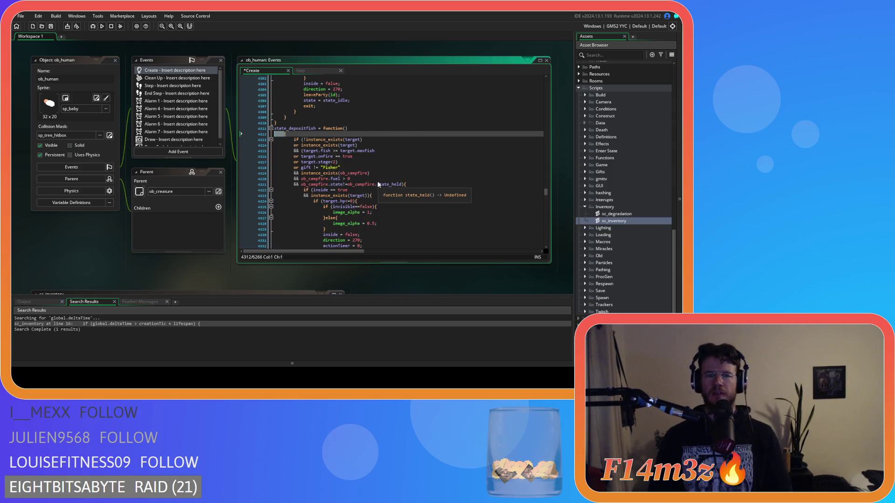
{"action": "key", "text": "ctrl+z"}
{"action": "key", "text": "ctrl+z"}
{"action": "key", "text": "ctrl+z"}
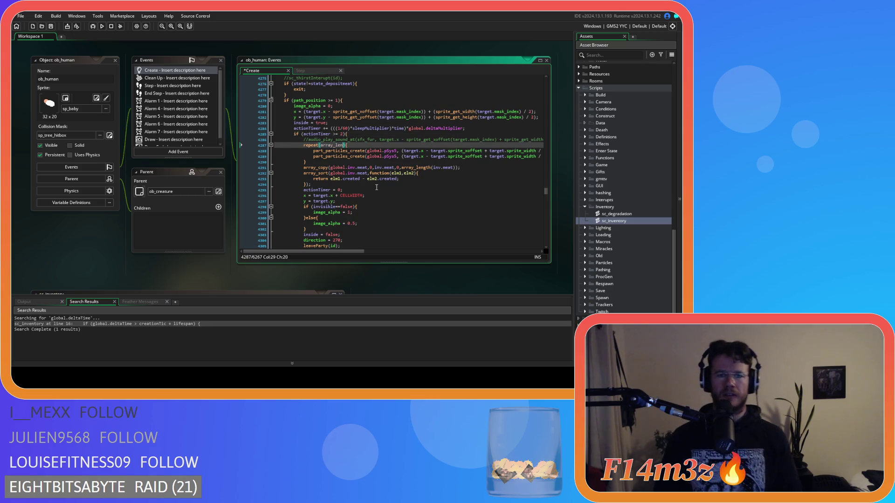
{"action": "key", "text": "ctrl+z"}
{"action": "key", "text": "ctrl+z"}
{"action": "key", "text": "ctrl+z"}
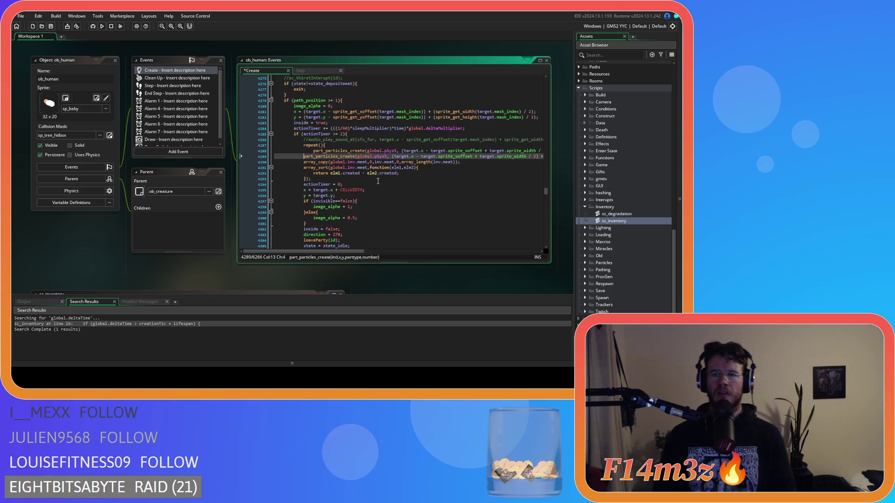
{"action": "key", "text": "ctrl+z"}
{"action": "key", "text": "ctrl+z"}
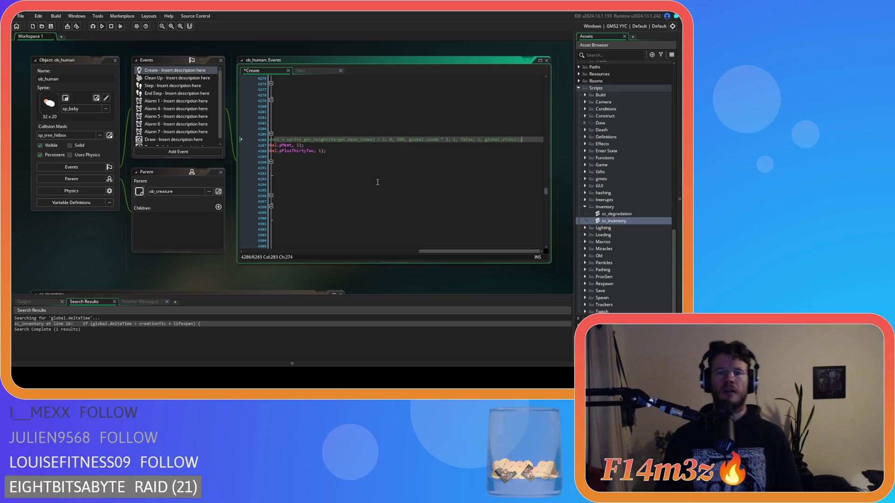
{"action": "key", "text": "ctrl+z"}
{"action": "key", "text": "ctrl+z"}
{"action": "key", "text": "ctrl+z"}
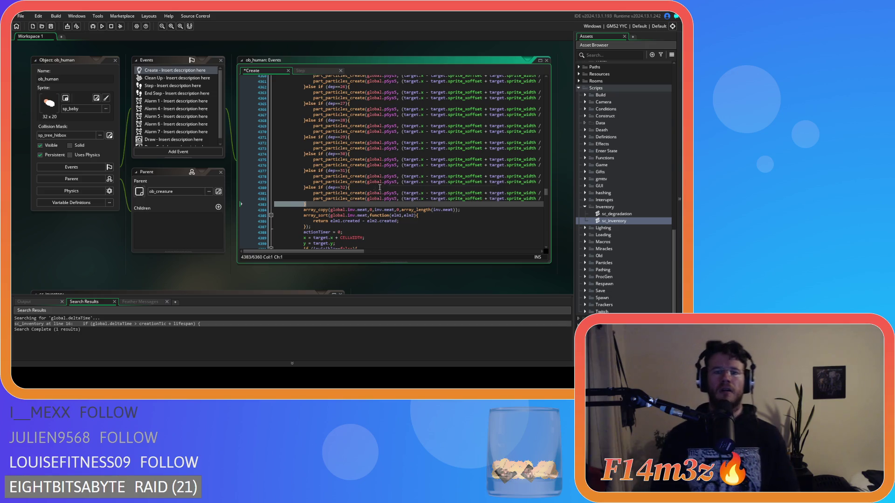
{"action": "scroll", "coordinate": [340, 248], "scroll_direction": "up", "scroll_amount": 6}
{"action": "mouse_move", "coordinate": [329, 252]}
{"action": "left_mouse_down"}
{"action": "mouse_move", "coordinate": [443, 252]}
{"action": "mouse_move", "coordinate": [303, 253]}
{"action": "left_mouse_up"}
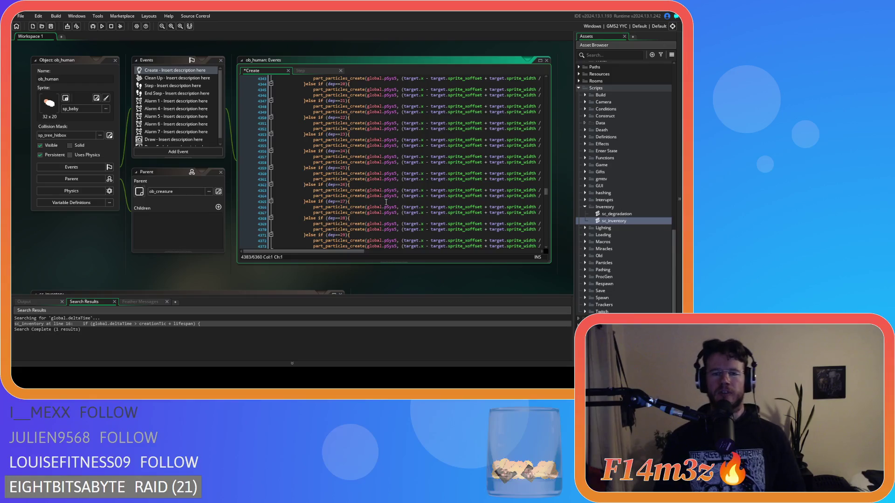
{"action": "scroll", "coordinate": [406, 194], "scroll_direction": "down", "scroll_amount": 7}
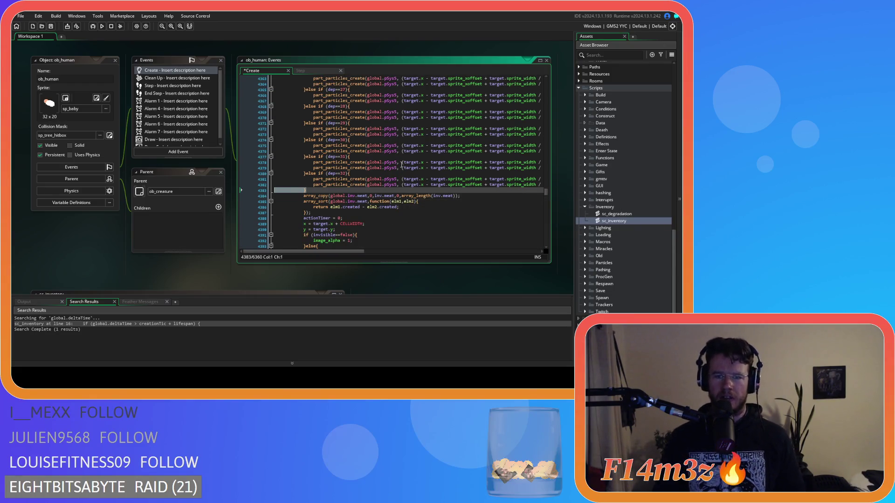
{"action": "mouse_move", "coordinate": [358, 252]}
{"action": "left_mouse_down"}
{"action": "mouse_move", "coordinate": [483, 243]}
{"action": "mouse_move", "coordinate": [472, 236]}
{"action": "left_mouse_up"}
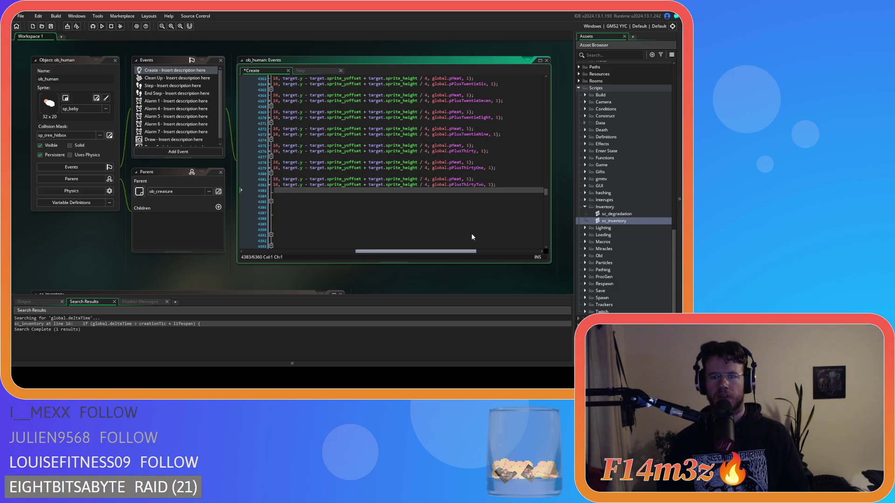
{"action": "left_click", "coordinate": [458, 169]}
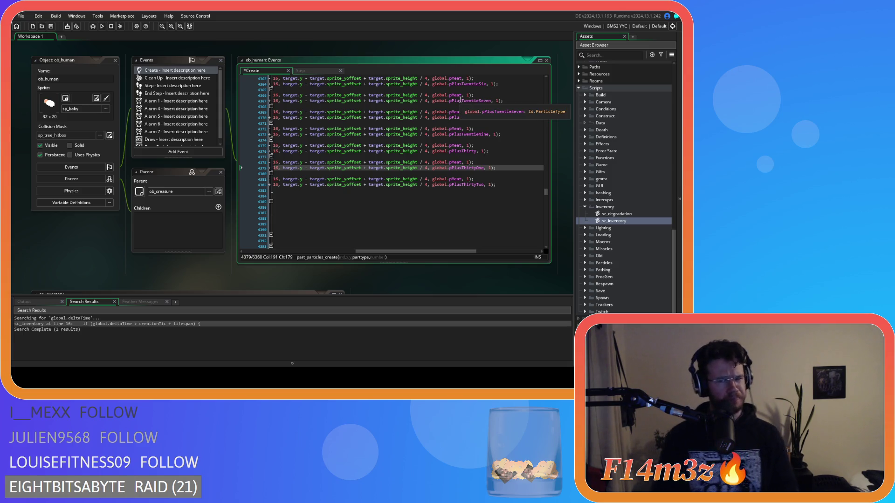
{"action": "left_click", "coordinate": [462, 188]}
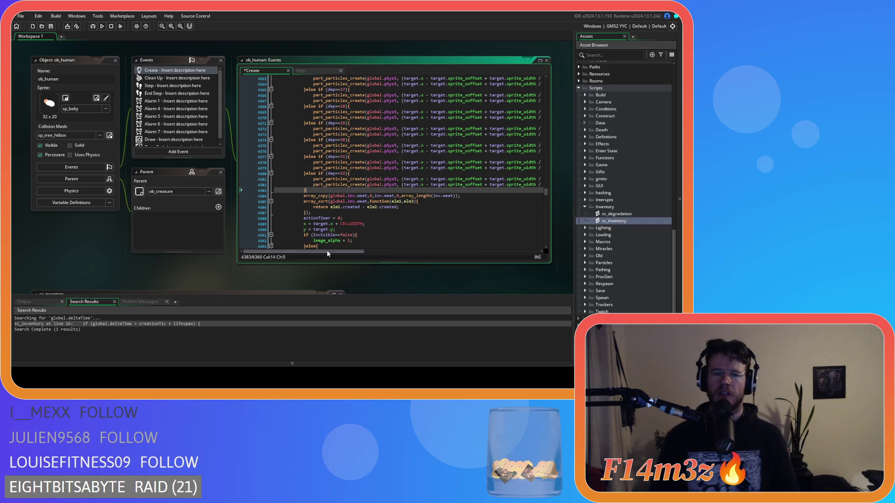
{"action": "mouse_move", "coordinate": [329, 252]}
{"action": "left_mouse_down"}
{"action": "mouse_move", "coordinate": [446, 252]}
{"action": "mouse_move", "coordinate": [456, 241]}
{"action": "left_mouse_up"}
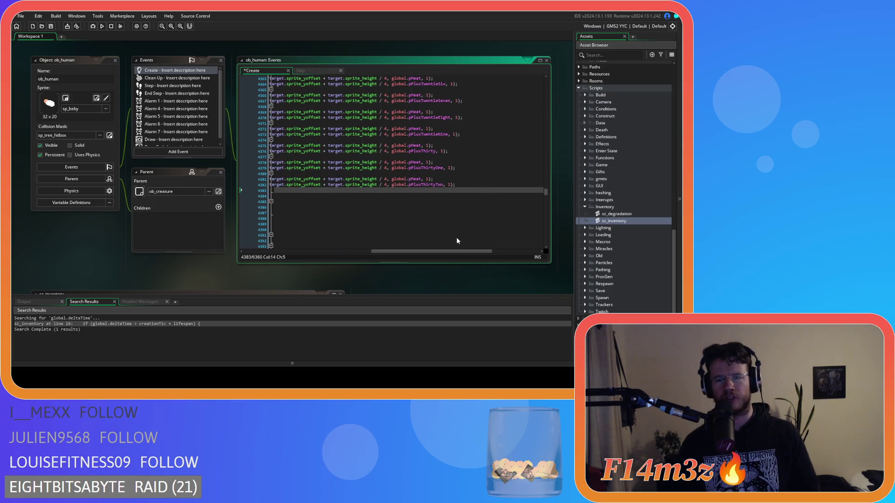
{"action": "left_click", "coordinate": [459, 185]}
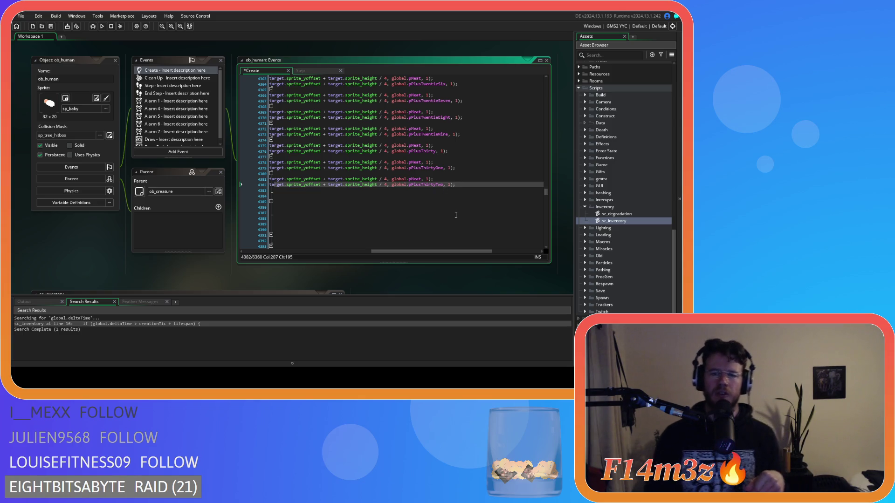
{"action": "left_click_drag", "start_coordinate": [438, 252], "coordinate": [346, 258]}
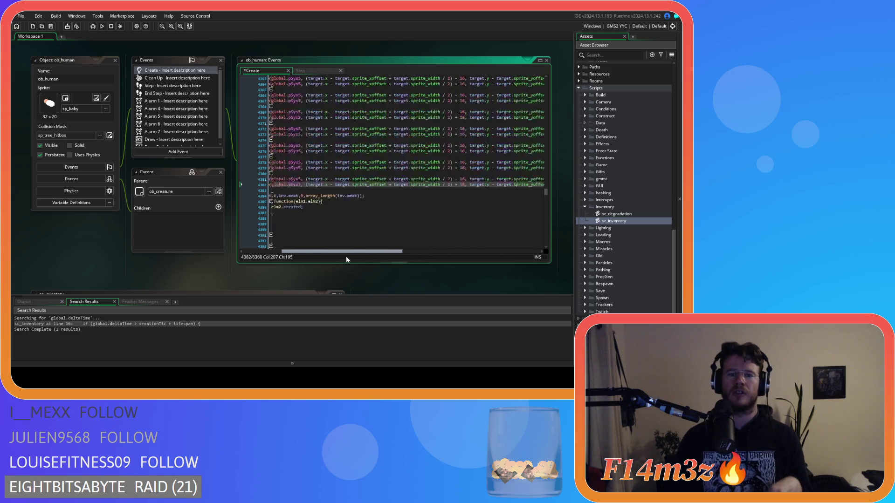
- Select the whole depth-based part_particles_create if-chain and comment it out with Ctrl+K
{"action": "left_click_drag", "start_coordinate": [305, 204], "coordinate": [301, 139]}
{"action": "scroll", "coordinate": [303, 169], "scroll_direction": "up", "scroll_amount": 8}
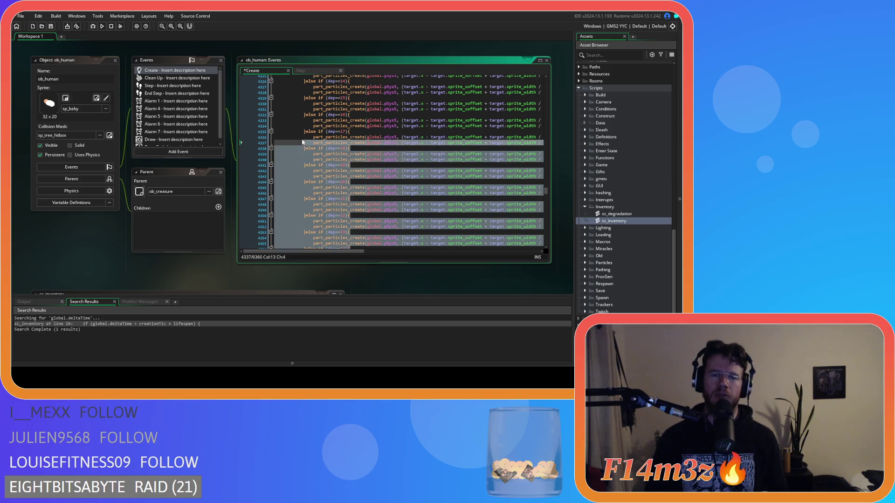
{"action": "scroll", "coordinate": [301, 139], "scroll_direction": "up", "scroll_amount": 5}
{"action": "scroll", "coordinate": [302, 142], "scroll_direction": "up", "scroll_amount": 3}
{"action": "left_click", "coordinate": [304, 144], "text": "shift"}
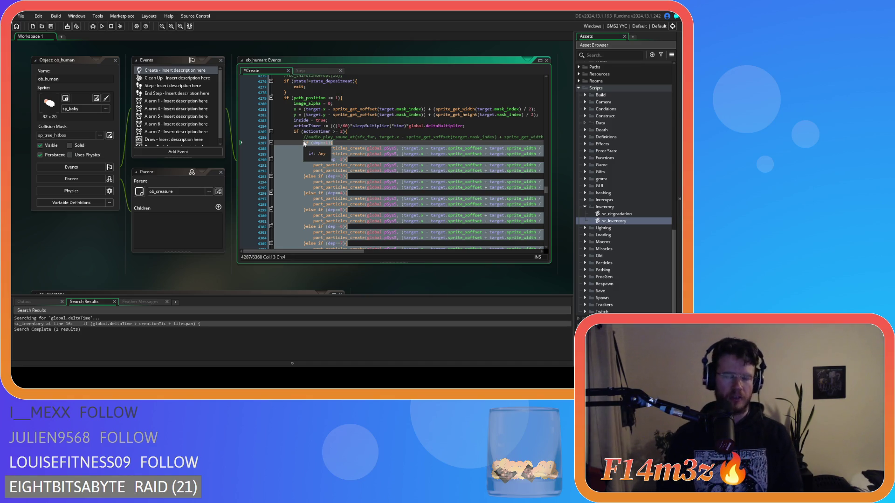
{"action": "key", "text": "ctrl+k"}
- Save the Create event code and place the caret on lines 4383 and 4382
{"action": "scroll", "coordinate": [327, 173], "scroll_direction": "down", "scroll_amount": 10}
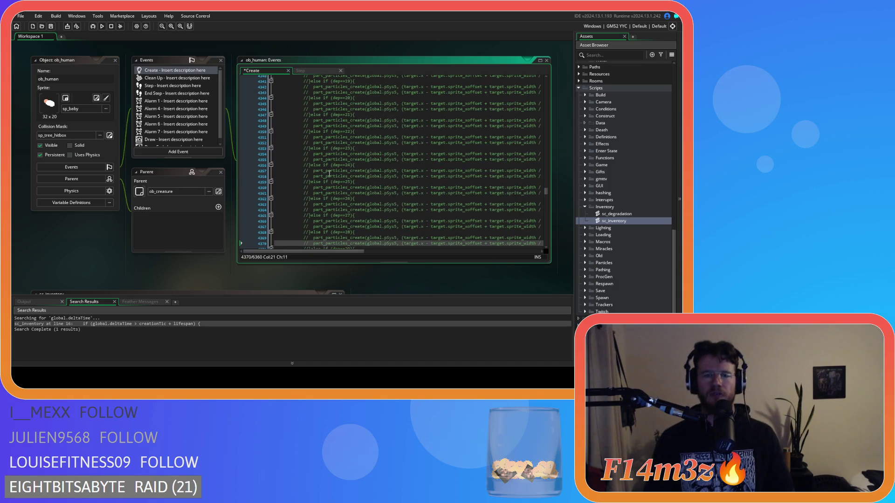
{"action": "scroll", "coordinate": [329, 174], "scroll_direction": "up", "scroll_amount": 8}
{"action": "scroll", "coordinate": [319, 184], "scroll_direction": "up", "scroll_amount": 4}
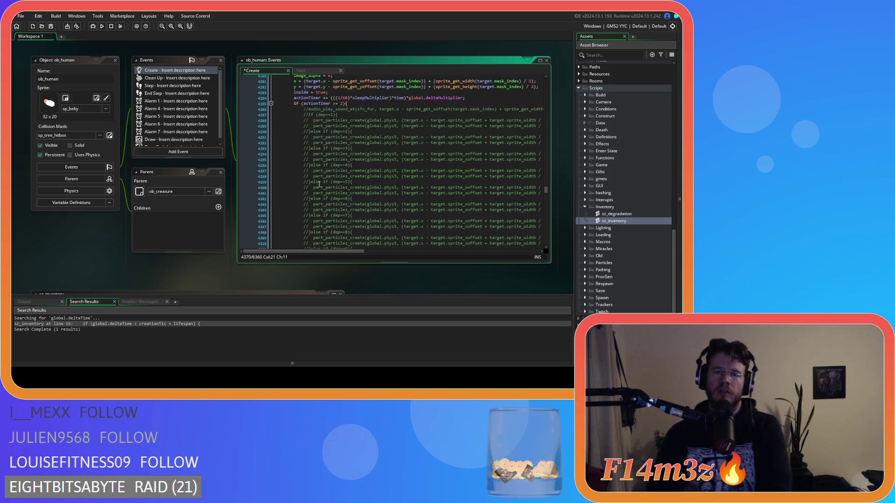
{"action": "scroll", "coordinate": [319, 185], "scroll_direction": "down", "scroll_amount": 20}
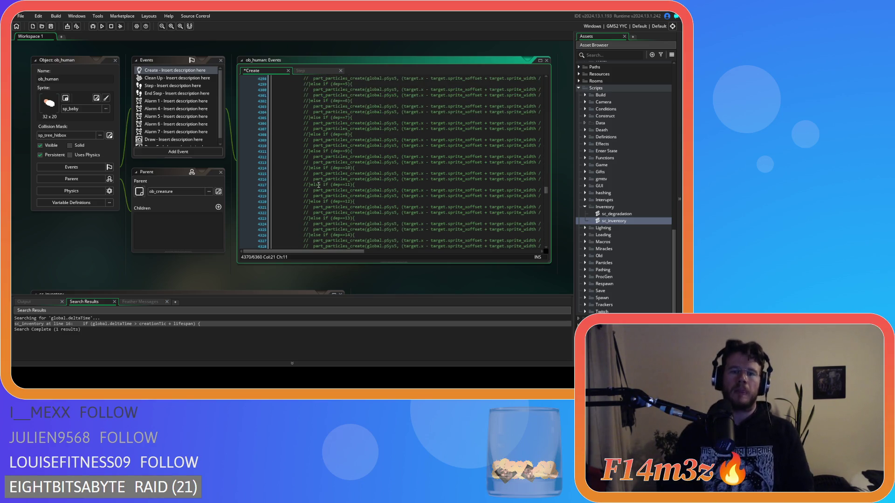
{"action": "key", "text": "ctrl+s"}
{"action": "left_click", "coordinate": [318, 218]}
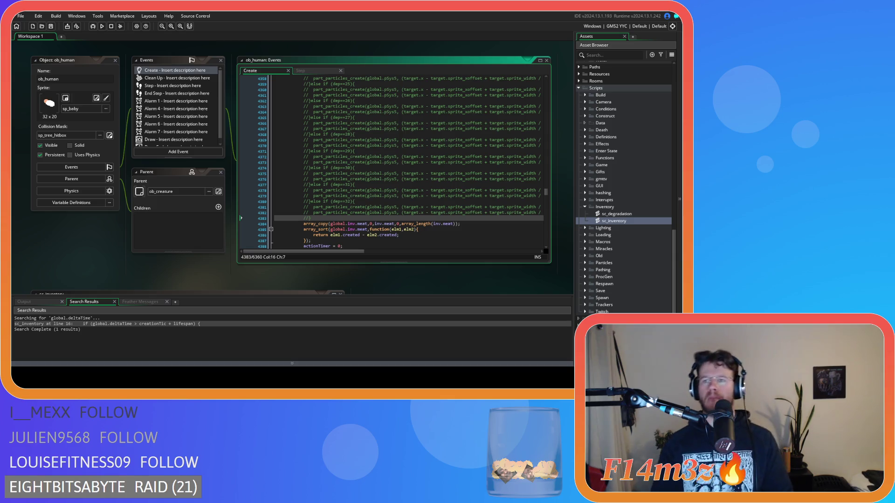
{"action": "left_click", "coordinate": [422, 212]}
{"action": "scroll", "coordinate": [407, 218], "scroll_direction": "up", "scroll_amount": 5}
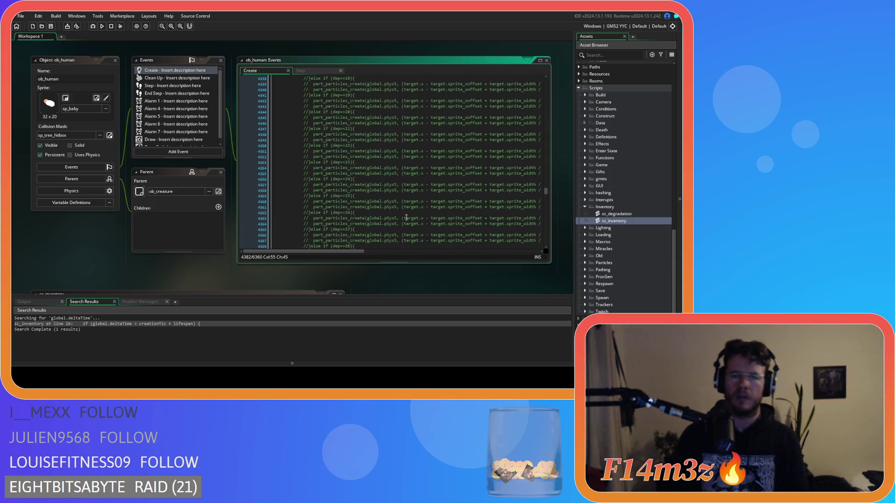
- Select the meat state's array_copy and array_sort inventory lines
{"action": "scroll", "coordinate": [406, 218], "scroll_direction": "up", "scroll_amount": 15}
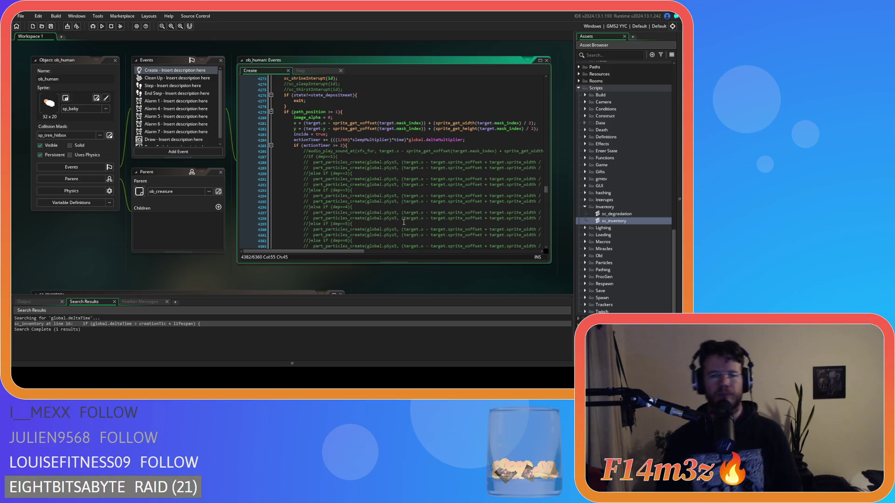
{"action": "scroll", "coordinate": [404, 223], "scroll_direction": "up", "scroll_amount": 16}
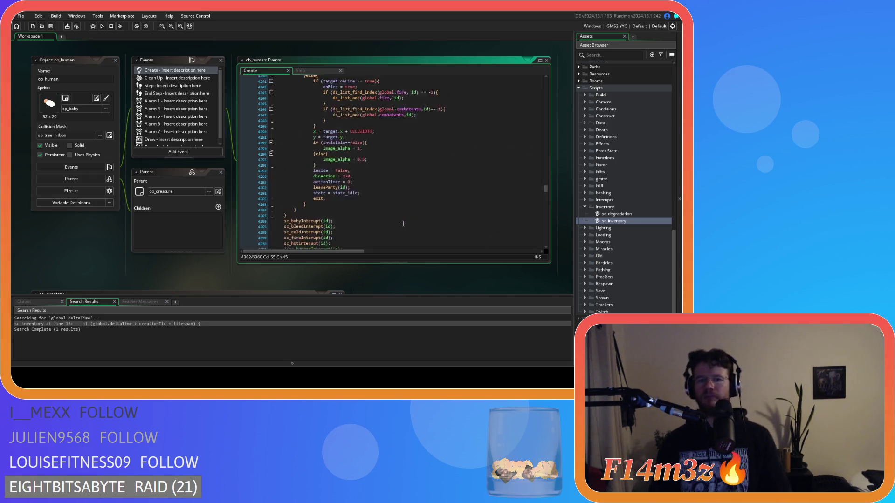
{"action": "scroll", "coordinate": [404, 223], "scroll_direction": "down", "scroll_amount": 6}
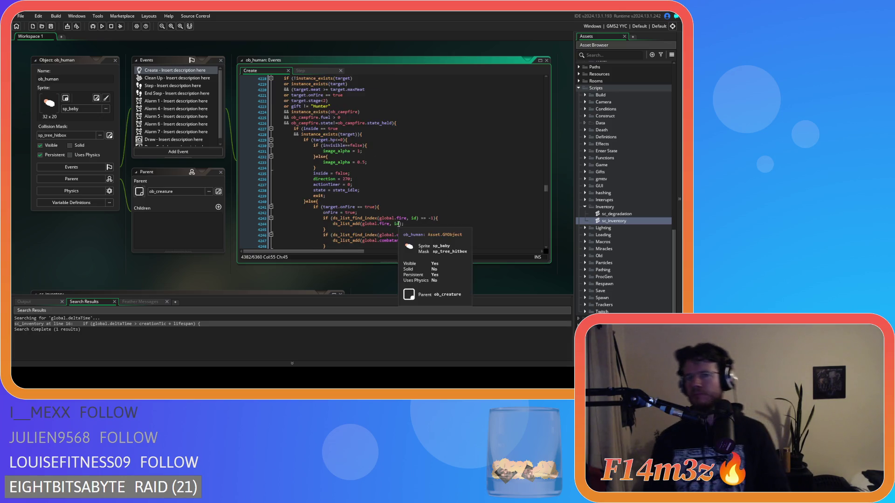
{"action": "scroll", "coordinate": [399, 224], "scroll_direction": "up", "scroll_amount": 5}
{"action": "scroll", "coordinate": [399, 225], "scroll_direction": "down", "scroll_amount": 20}
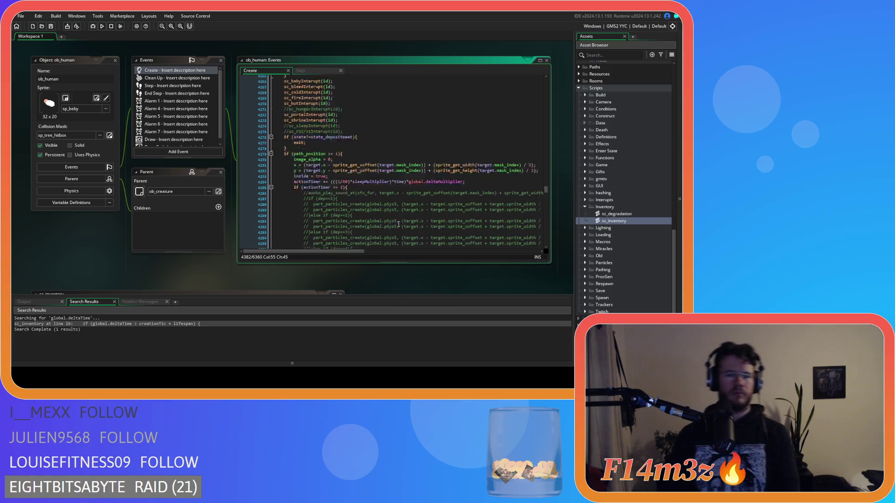
{"action": "scroll", "coordinate": [399, 224], "scroll_direction": "down", "scroll_amount": 10}
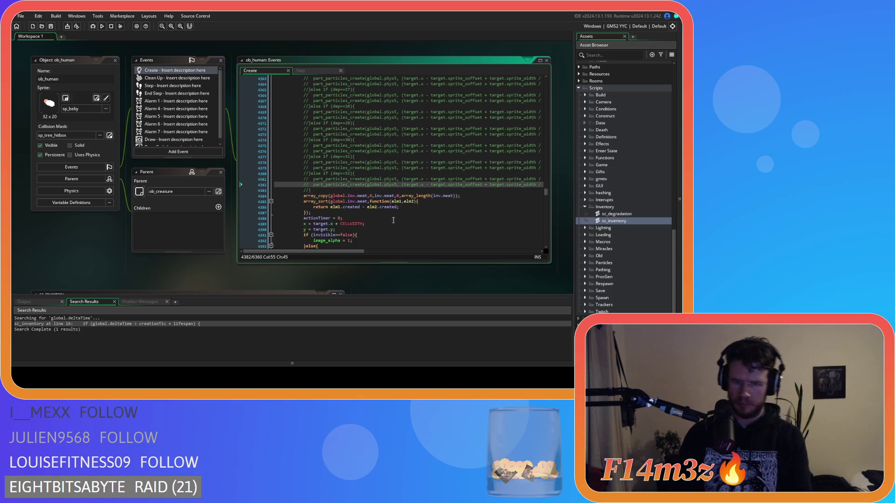
{"action": "left_click_drag", "start_coordinate": [316, 213], "coordinate": [324, 196]}
{"action": "key", "text": "ctrl+c"}
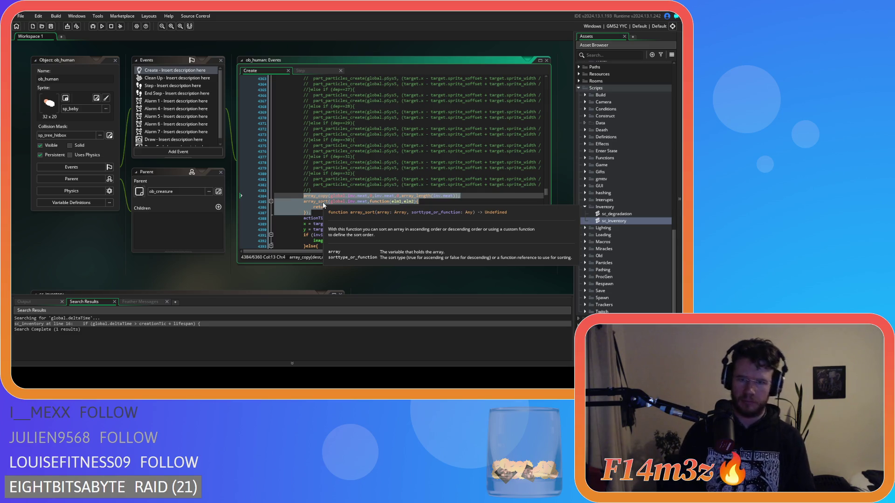
- Join state_depositFish's opening brace onto its function line
{"action": "scroll", "coordinate": [317, 205], "scroll_direction": "down", "scroll_amount": 3}
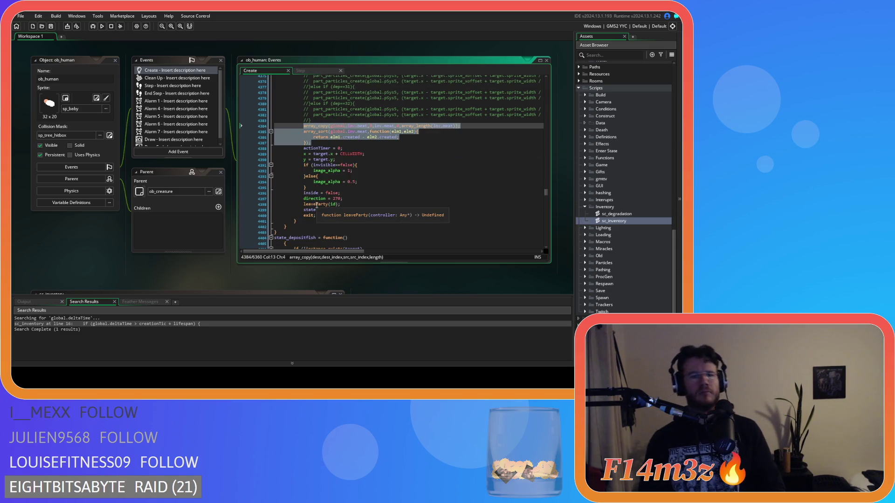
{"action": "scroll", "coordinate": [317, 205], "scroll_direction": "down", "scroll_amount": 5}
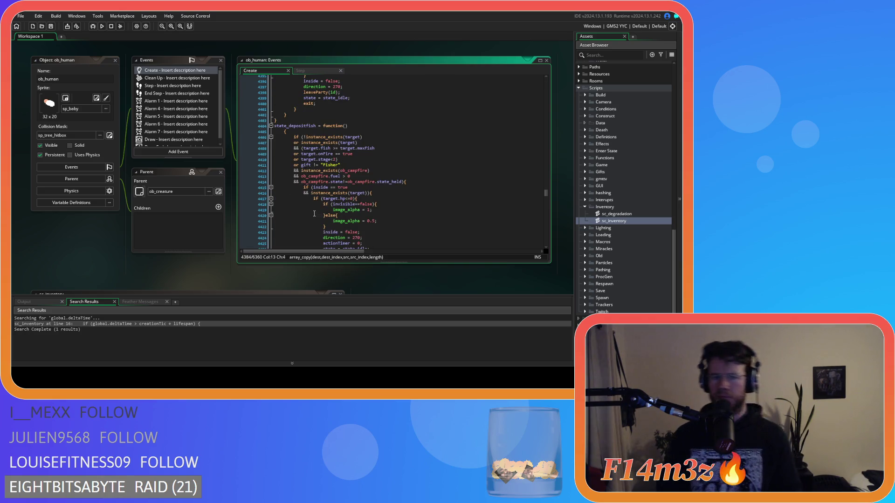
{"action": "scroll", "coordinate": [314, 214], "scroll_direction": "down", "scroll_amount": 3}
{"action": "scroll", "coordinate": [314, 214], "scroll_direction": "up", "scroll_amount": 3}
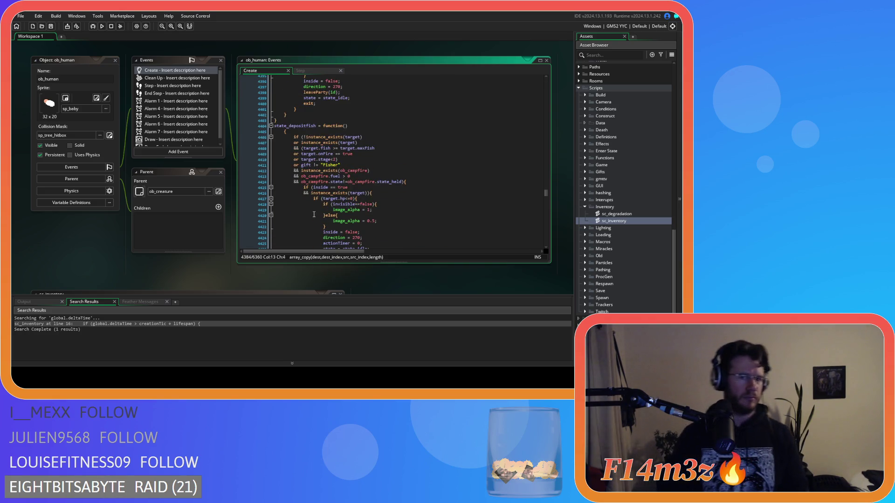
{"action": "left_click", "coordinate": [281, 133]}
{"action": "key", "text": "BackSpace"}
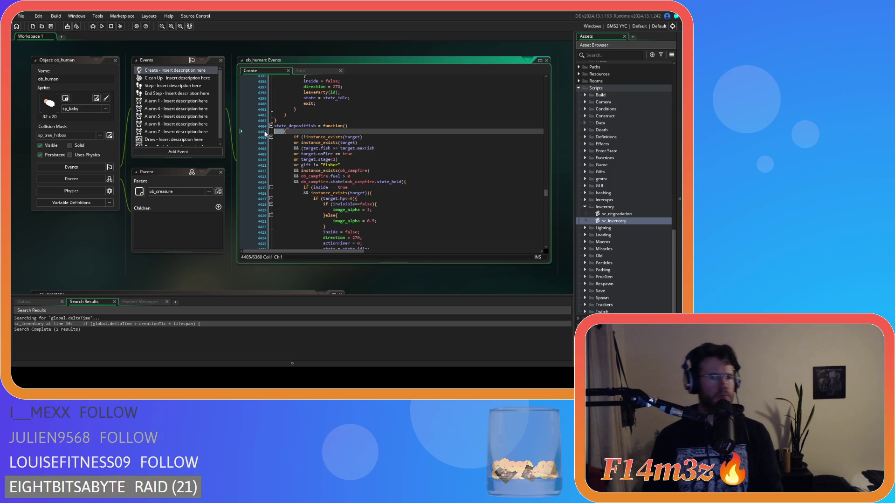
- Comment out the fish deposit state's particle if-chain
{"action": "scroll", "coordinate": [383, 192], "scroll_direction": "down", "scroll_amount": 13}
{"action": "scroll", "coordinate": [383, 193], "scroll_direction": "down", "scroll_amount": 20}
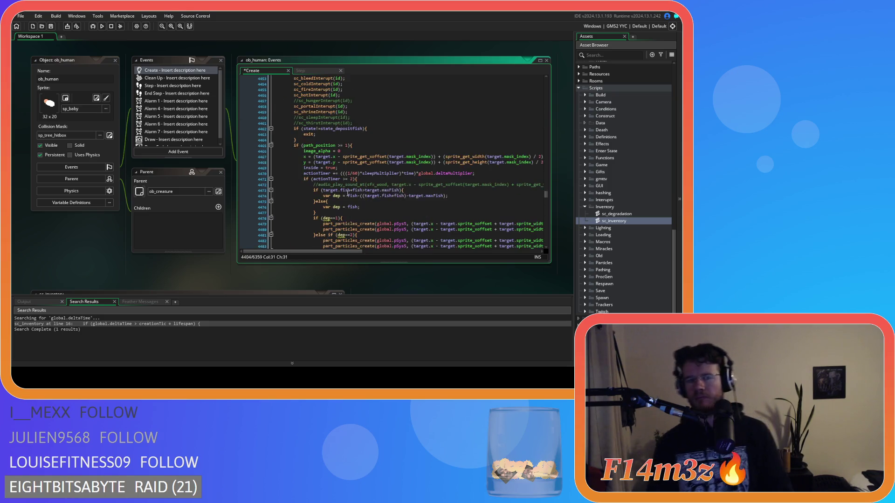
{"action": "left_click_drag", "start_coordinate": [304, 208], "coordinate": [286, 176]}
{"action": "scroll", "coordinate": [286, 175], "scroll_direction": "up", "scroll_amount": 4}
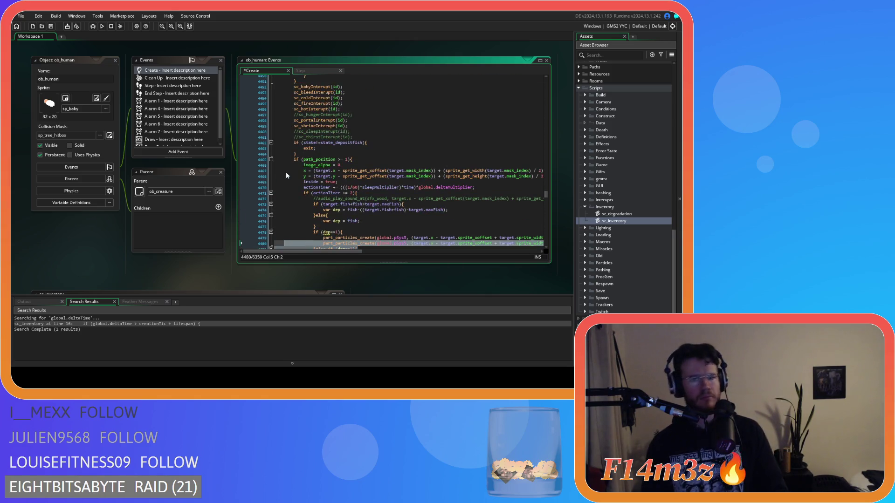
{"action": "scroll", "coordinate": [287, 175], "scroll_direction": "up", "scroll_amount": 15}
{"action": "left_click_drag", "start_coordinate": [286, 175], "coordinate": [272, 130]}
{"action": "scroll", "coordinate": [417, 199], "scroll_direction": "down", "scroll_amount": 9}
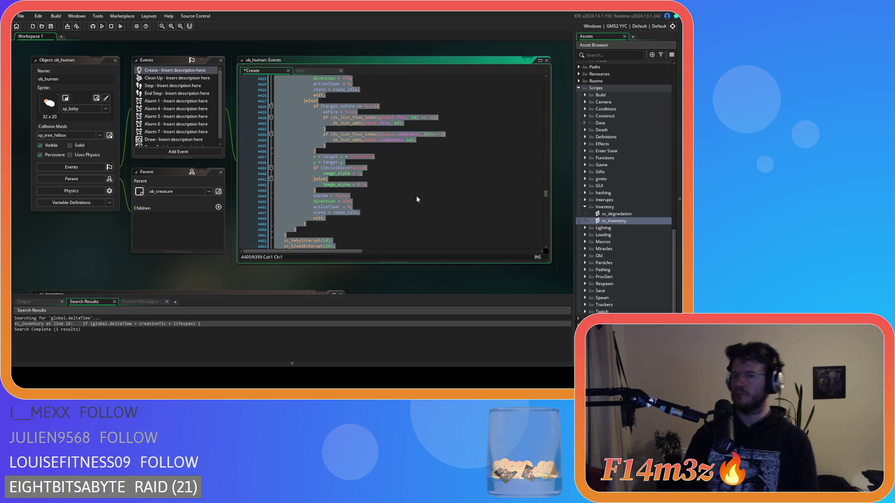
{"action": "scroll", "coordinate": [417, 198], "scroll_direction": "down", "scroll_amount": 20}
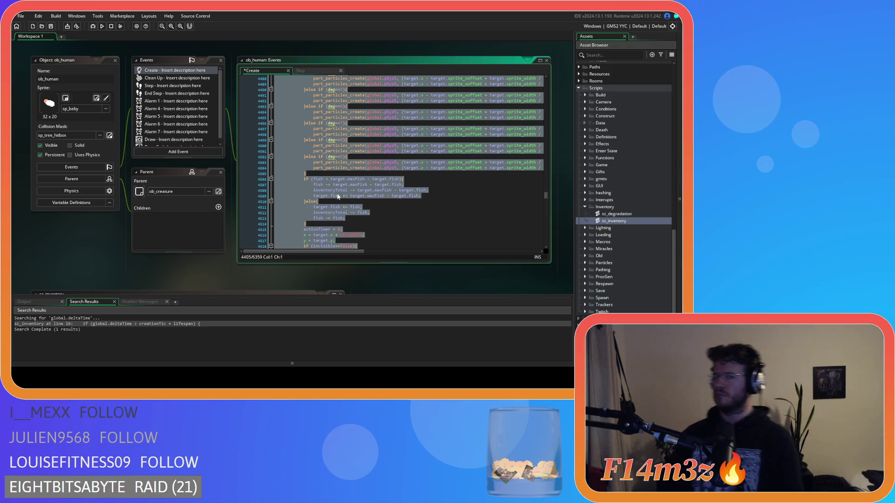
{"action": "mouse_move", "coordinate": [310, 171]}
{"action": "left_mouse_down"}
{"action": "mouse_move", "coordinate": [307, 200]}
{"action": "mouse_move", "coordinate": [303, 121]}
{"action": "left_mouse_up"}
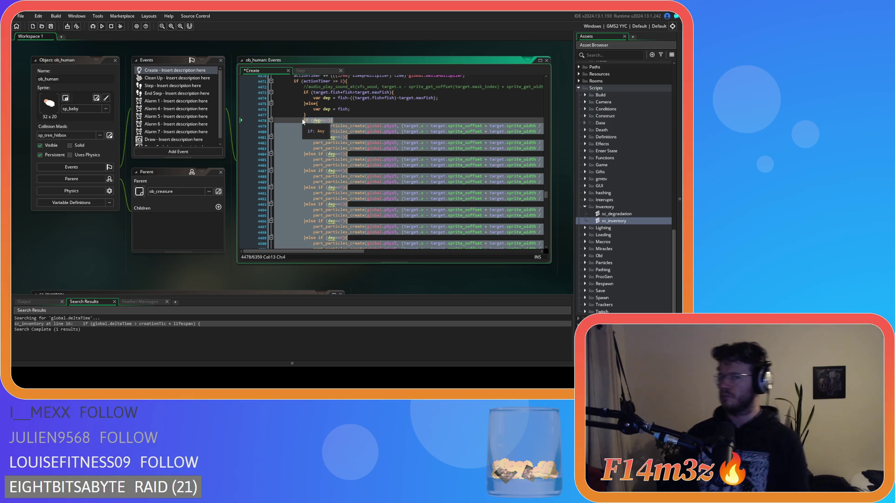
{"action": "key", "text": "ctrl+k"}
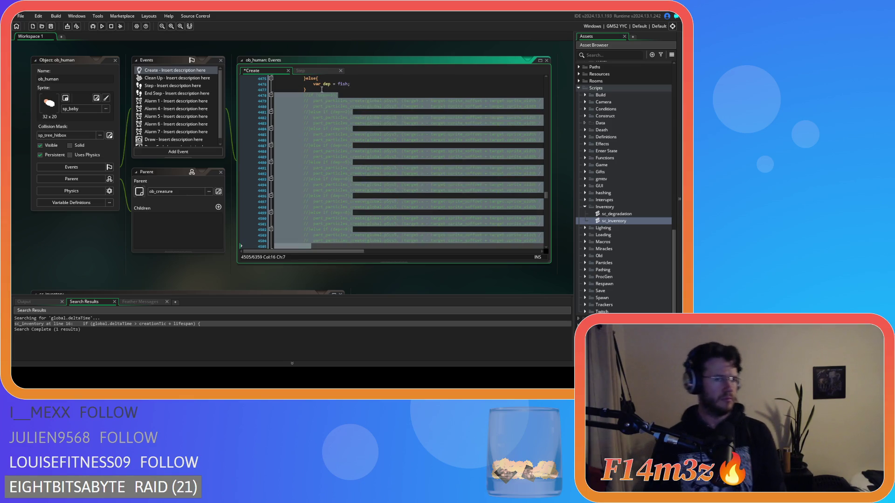
- Delete the dep calculation lines and paste array_copy/array_sort code over the maxFish if/else block
{"action": "left_click_drag", "start_coordinate": [308, 132], "coordinate": [238, 110]}
{"action": "key", "text": "BackSpace"}
{"action": "key", "text": "BackSpace"}
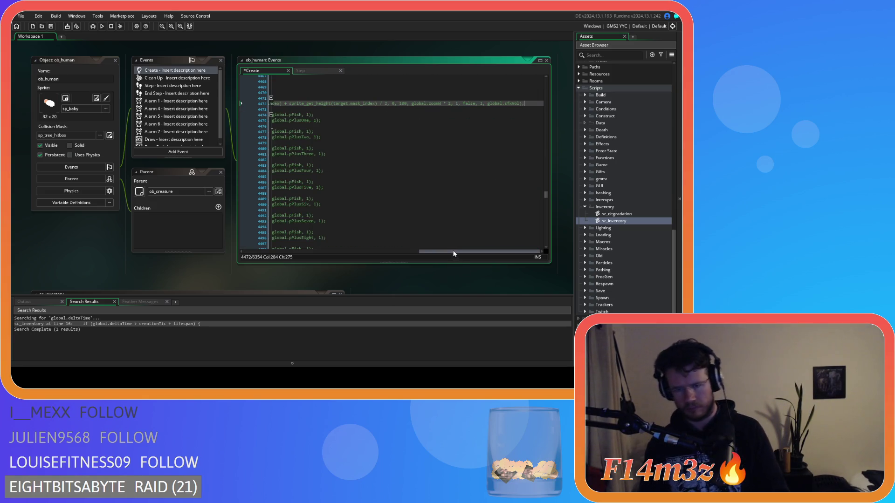
{"action": "left_click_drag", "start_coordinate": [453, 251], "coordinate": [272, 225]}
{"action": "scroll", "coordinate": [322, 194], "scroll_direction": "down", "scroll_amount": 3}
{"action": "scroll", "coordinate": [324, 191], "scroll_direction": "down", "scroll_amount": 6}
{"action": "left_click_drag", "start_coordinate": [319, 172], "coordinate": [306, 129]}
{"action": "key", "text": "ctrl+v"}
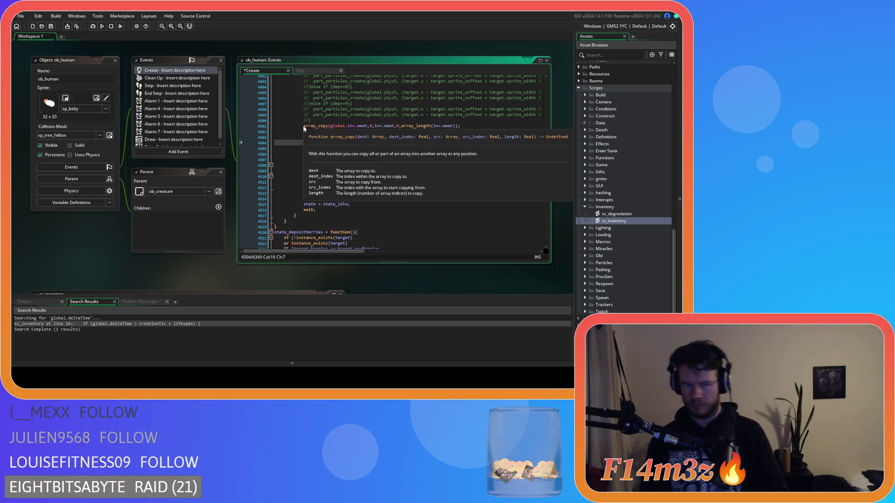
{"action": "left_click", "coordinate": [361, 126]}
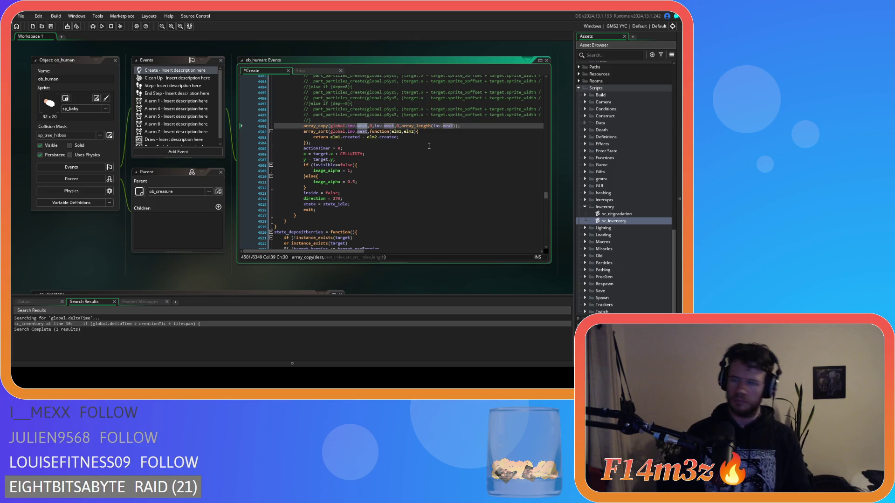
- Replace meat with fish in the array_copy, array_length and array_sort calls, then select the block
{"action": "type", "text": "fish"}
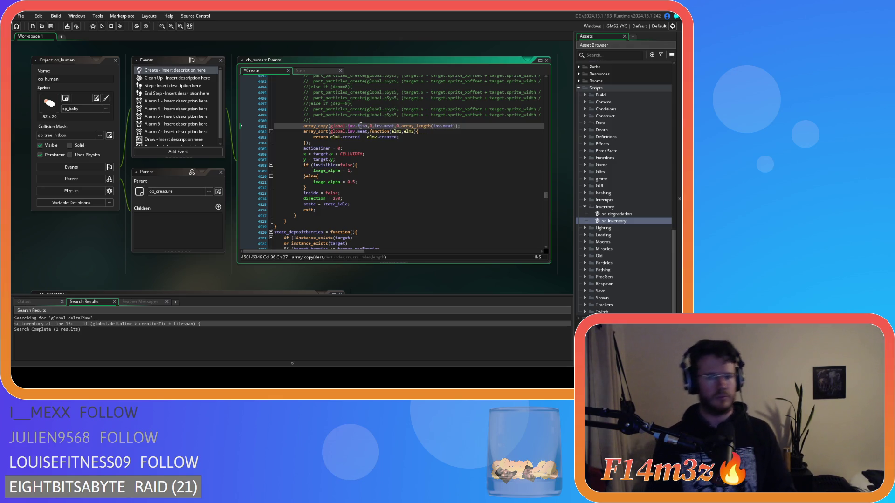
{"action": "double_click", "coordinate": [388, 125]}
{"action": "type", "text": "fish"}
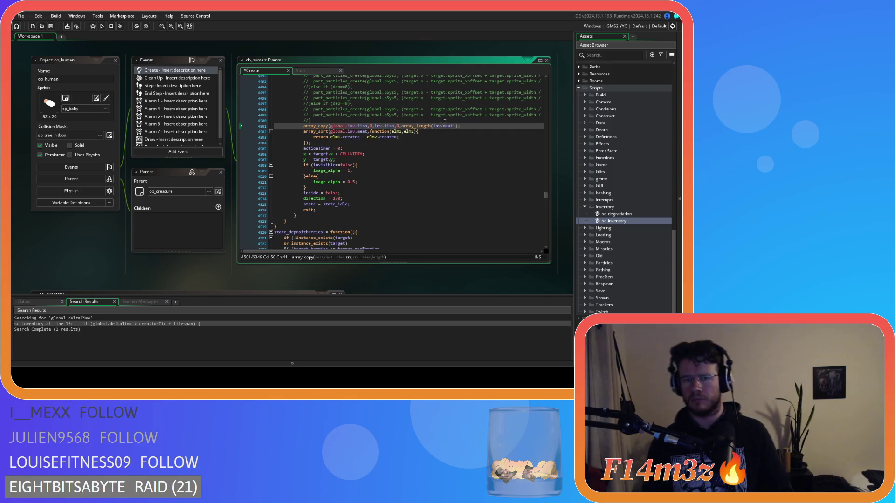
{"action": "left_click", "coordinate": [446, 125]}
{"action": "type", "text": "fish"}
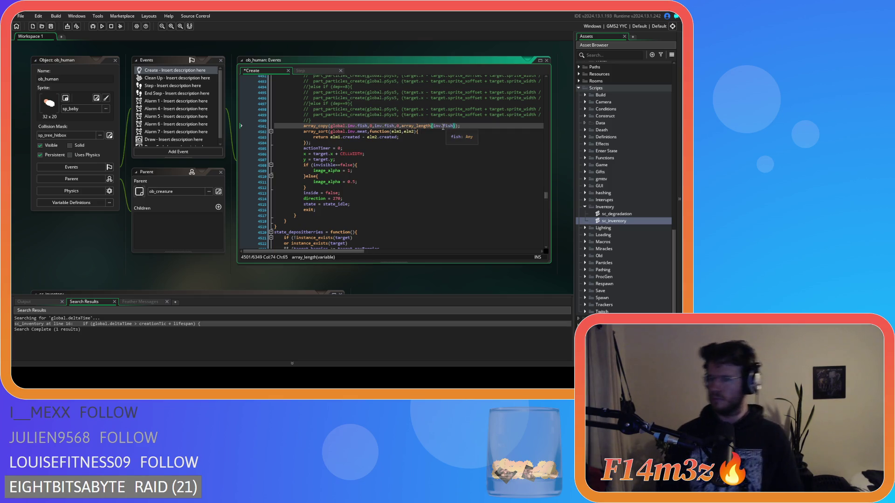
{"action": "double_click", "coordinate": [362, 131]}
{"action": "left_click", "coordinate": [407, 142]}
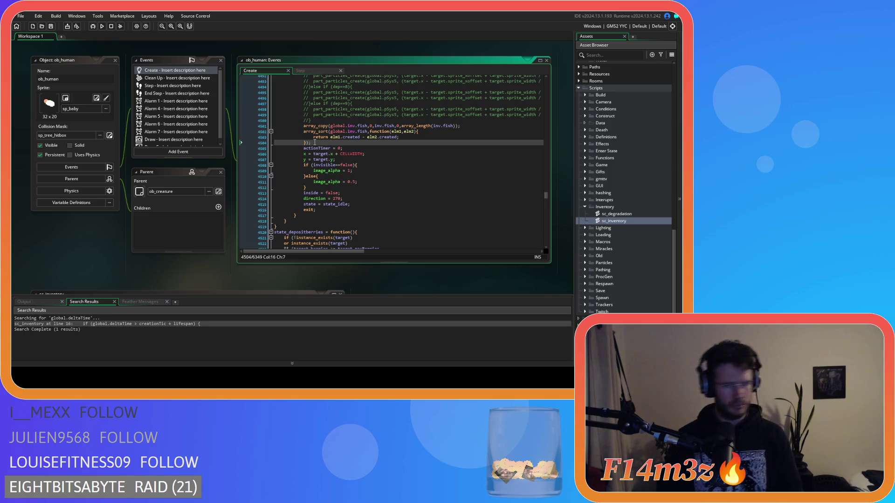
{"action": "left_click_drag", "start_coordinate": [311, 142], "coordinate": [302, 126]}
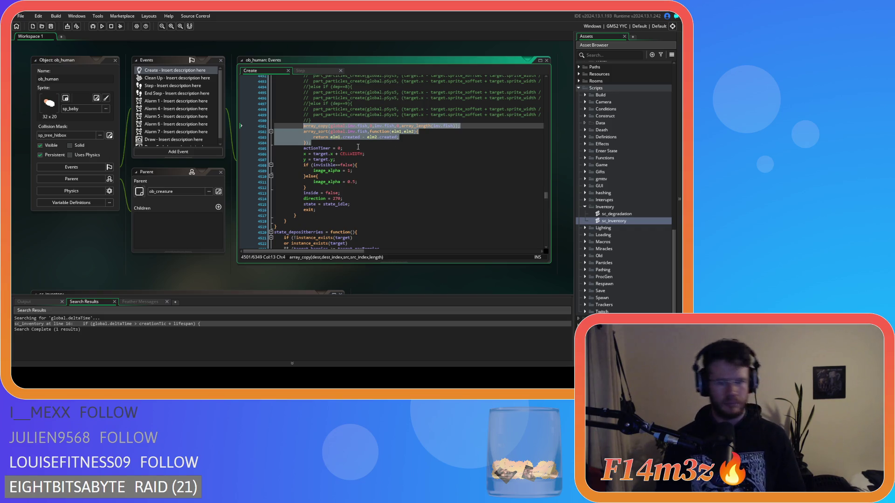
- Scroll to state_depositberries and select its part_particles_create if/else chain
{"action": "scroll", "coordinate": [358, 147], "scroll_direction": "down", "scroll_amount": 10}
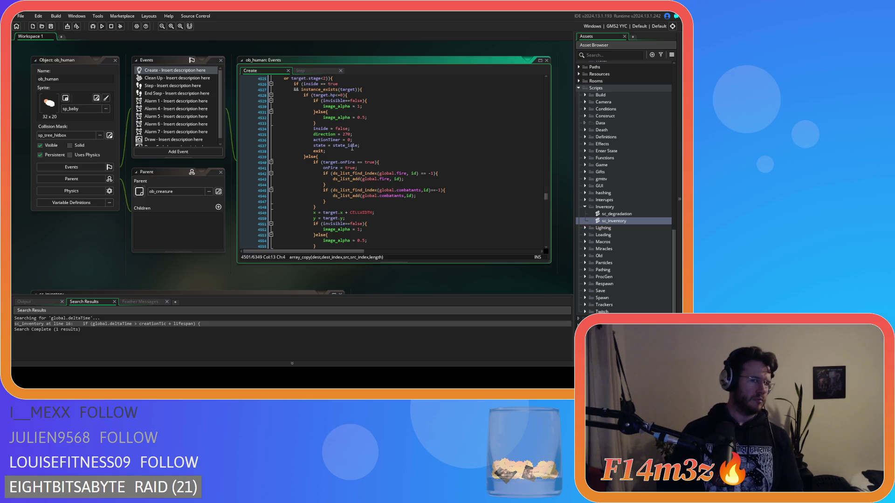
{"action": "scroll", "coordinate": [352, 147], "scroll_direction": "down", "scroll_amount": 7}
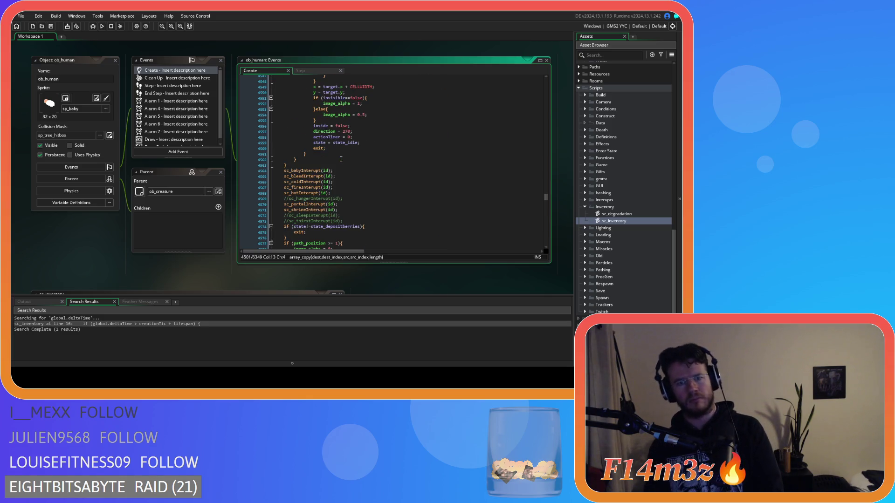
{"action": "scroll", "coordinate": [336, 165], "scroll_direction": "up", "scroll_amount": 5}
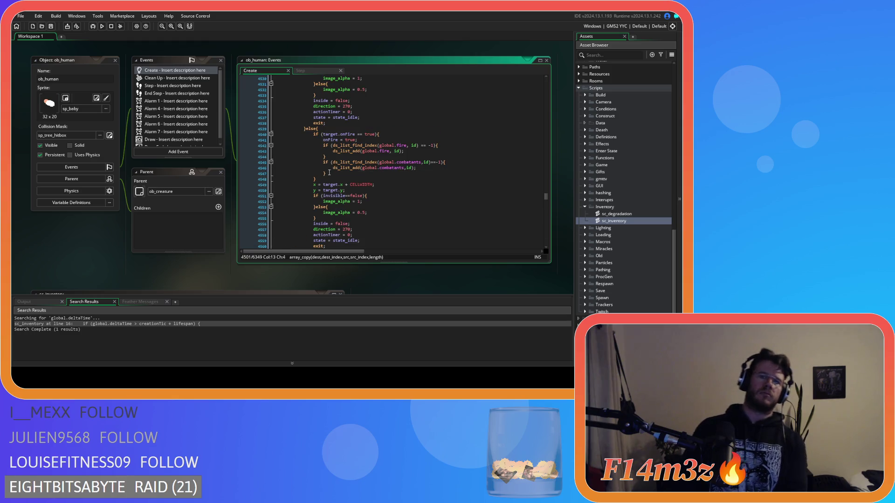
{"action": "scroll", "coordinate": [319, 182], "scroll_direction": "down", "scroll_amount": 10}
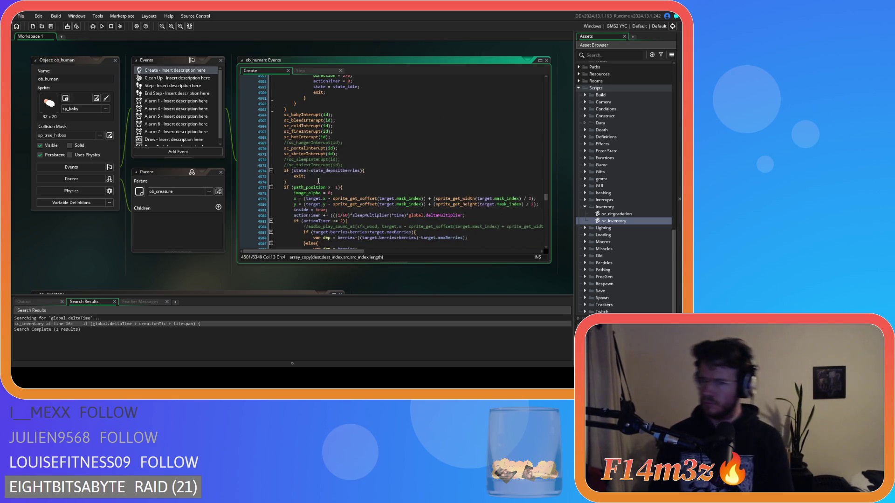
{"action": "scroll", "coordinate": [318, 182], "scroll_direction": "down", "scroll_amount": 10}
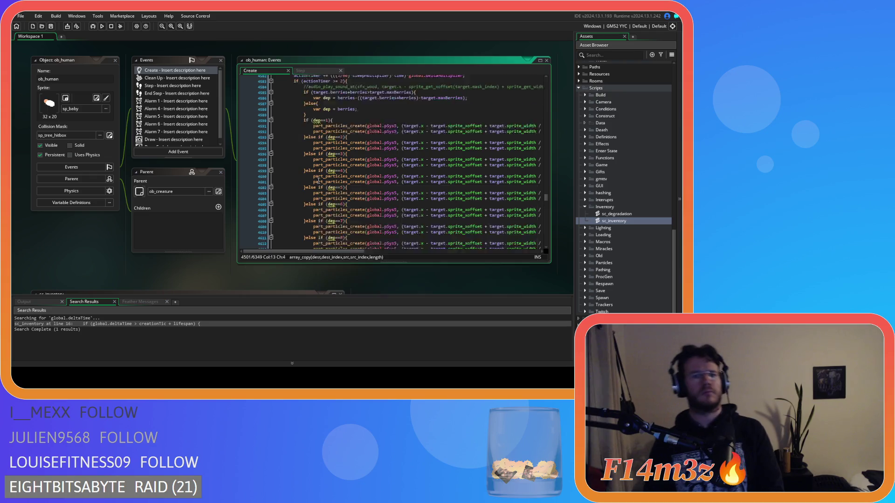
{"action": "mouse_move", "coordinate": [320, 215]}
{"action": "left_mouse_down"}
{"action": "mouse_move", "coordinate": [304, 186]}
{"action": "mouse_move", "coordinate": [304, 148]}
{"action": "left_mouse_up"}
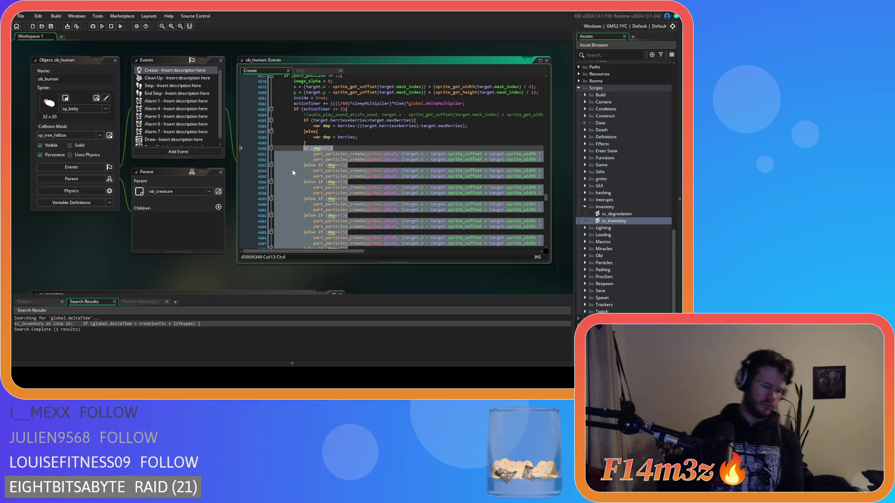
- Comment out the berries particle if-chain, drop the dep lines, and paste array code over the if/else
{"action": "key", "text": "ctrl+k"}
{"action": "scroll", "coordinate": [327, 119], "scroll_direction": "down", "scroll_amount": 2}
{"action": "key", "text": "ctrl+z"}
{"action": "key", "text": "ctrl+z"}
{"action": "key", "text": "ctrl+z"}
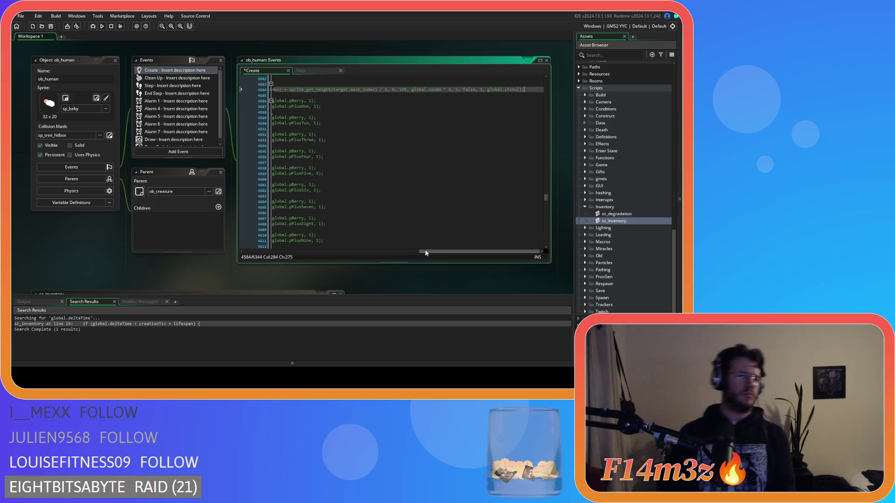
{"action": "scroll", "coordinate": [317, 207], "scroll_direction": "left", "scroll_amount": 5}
{"action": "scroll", "coordinate": [284, 205], "scroll_direction": "down", "scroll_amount": 6}
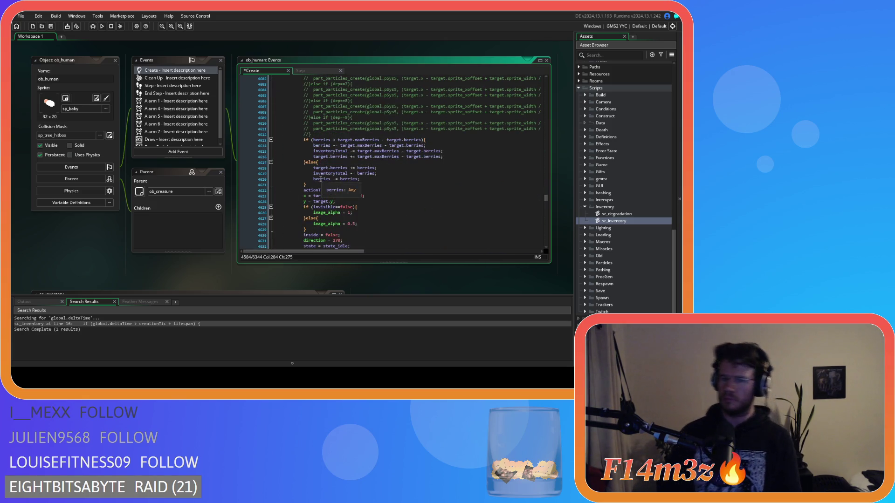
{"action": "left_click_drag", "start_coordinate": [306, 185], "coordinate": [305, 142]}
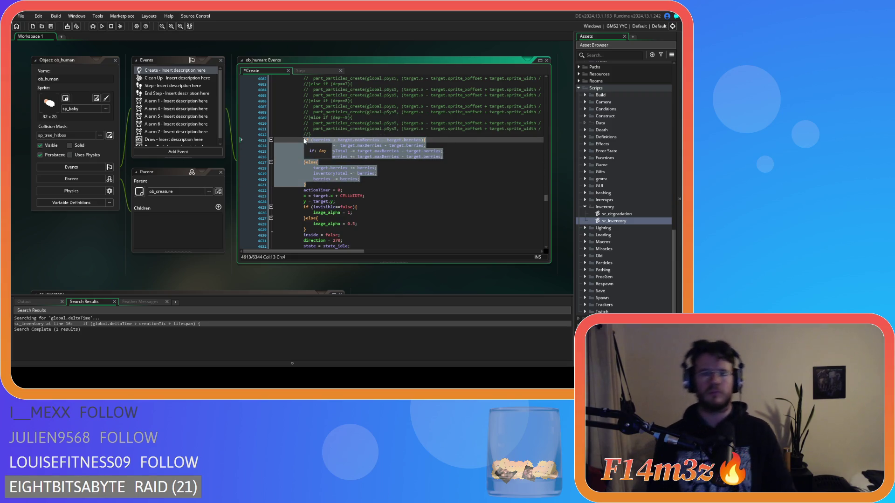
{"action": "type", "text": "array_copy(global.inv.fish,0,inv.fish,0,array_length(inv.fish)); \t\t\tarray_sort(global.inv.fish,function(elm1,elm2){ \t\t\t\treturn elm1.created - elm2.created; \t\t\t});"}
- Rename every fish reference in the array_copy, array_length and array_sort calls to berries
{"action": "left_click", "coordinate": [361, 140]}
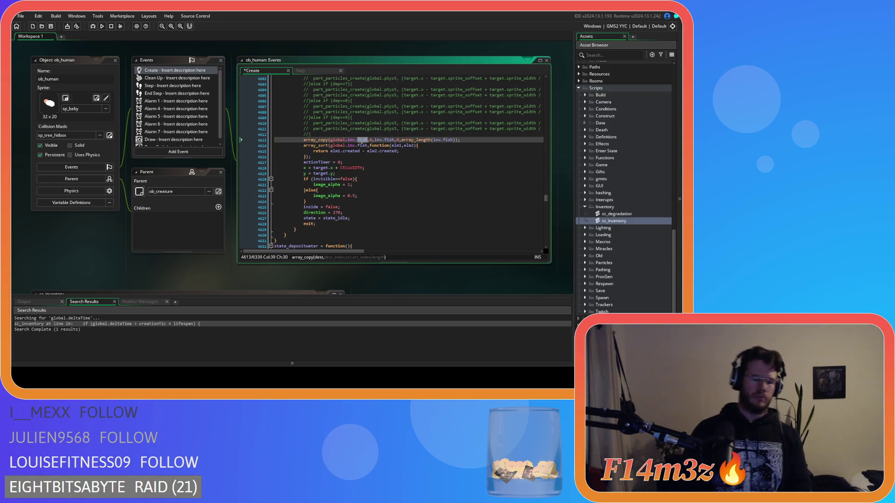
{"action": "type", "text": "berries"}
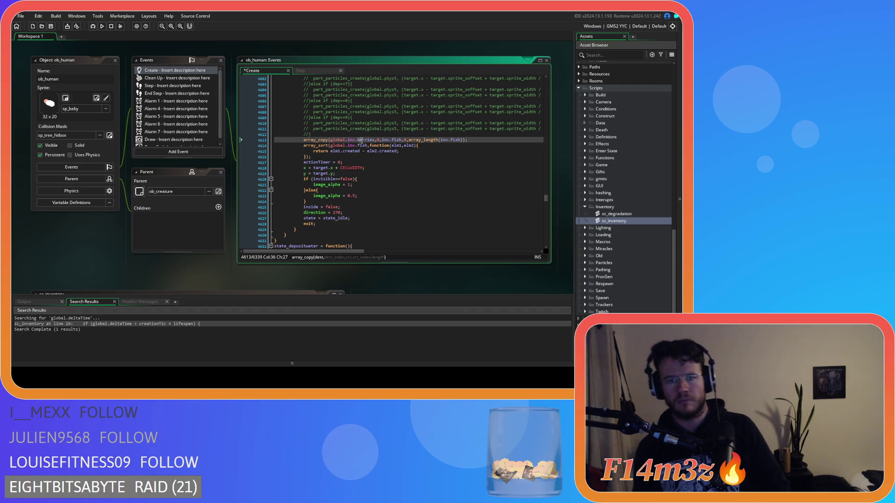
{"action": "double_click", "coordinate": [392, 140]}
{"action": "type", "text": "berries"}
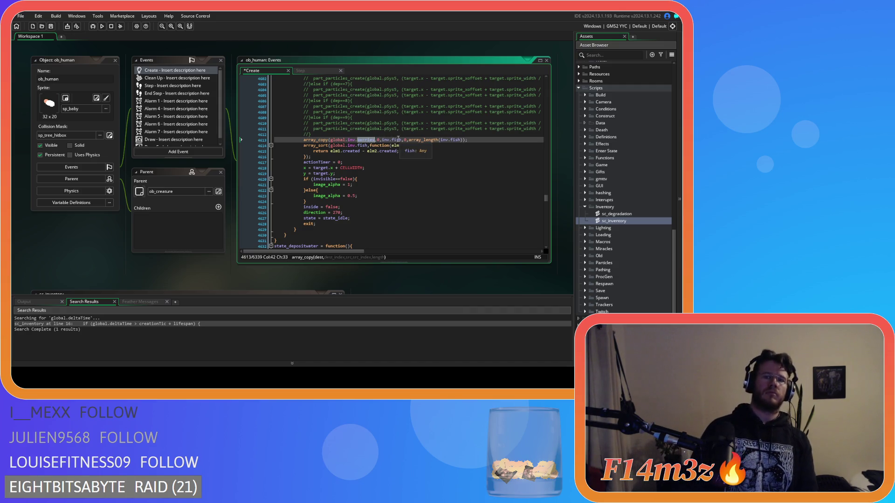
{"action": "left_click", "coordinate": [463, 140]}
{"action": "double_click", "coordinate": [462, 140]}
{"action": "type", "text": "berries"}
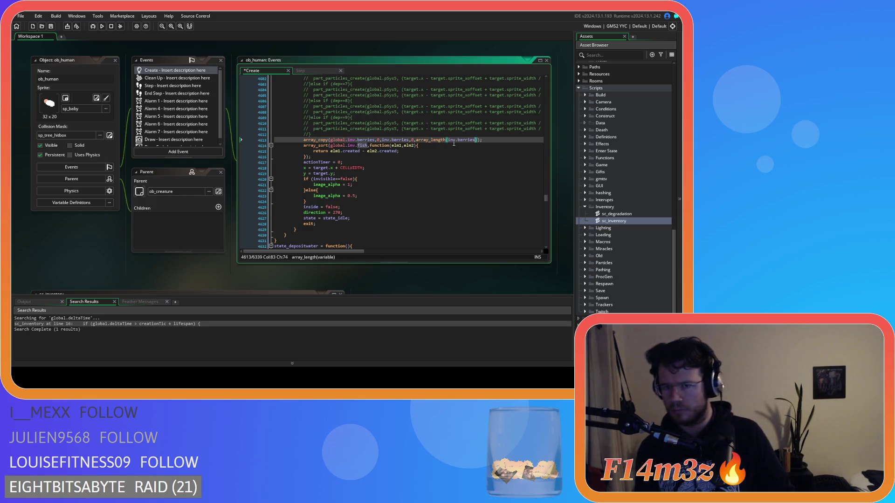
{"action": "double_click", "coordinate": [363, 145]}
{"action": "type", "text": "berries"}
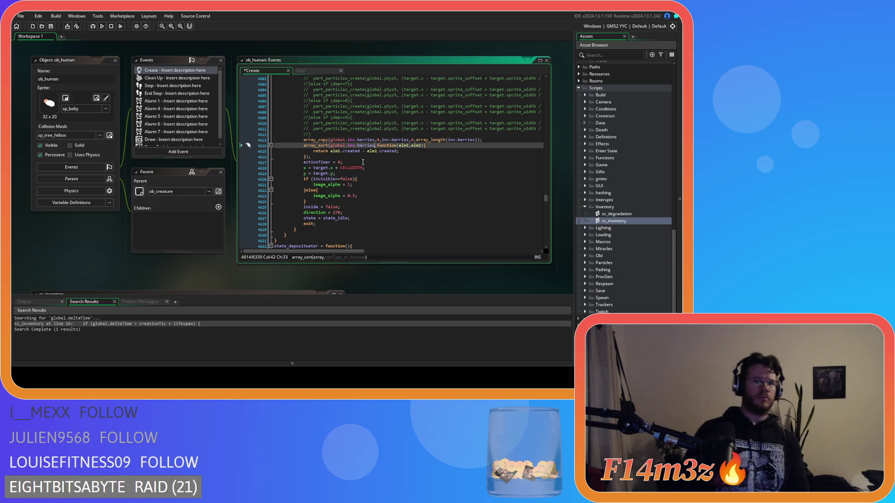
{"action": "left_click_drag", "start_coordinate": [317, 158], "coordinate": [304, 140]}
{"action": "key", "text": "ctrl+c"}
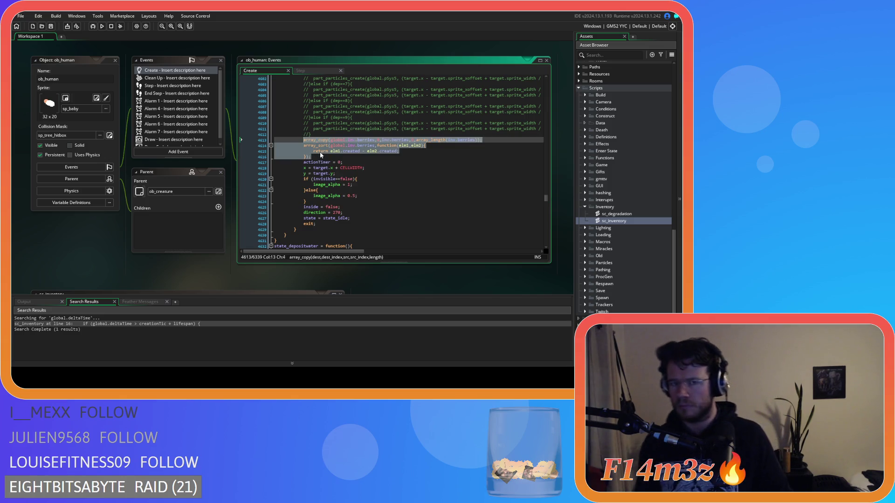
- Delete the unused dep calculation lines in the water deposit state
{"action": "scroll", "coordinate": [328, 157], "scroll_direction": "down", "scroll_amount": 9}
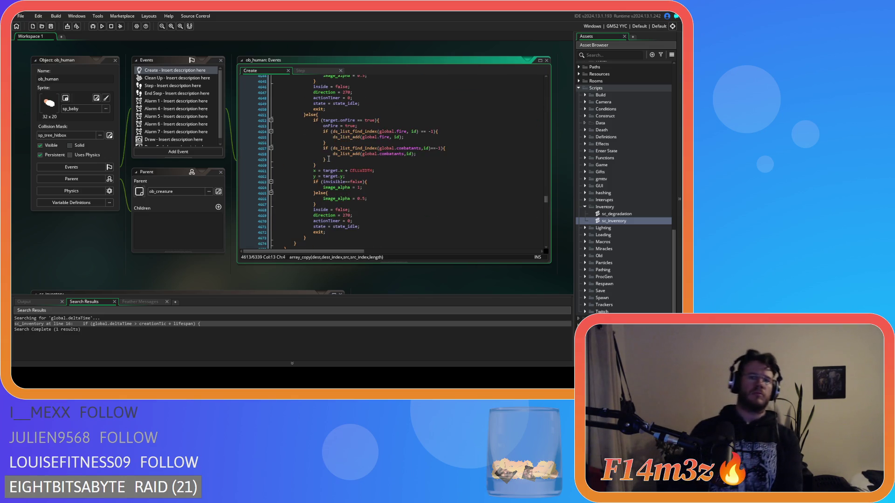
{"action": "scroll", "coordinate": [328, 157], "scroll_direction": "down", "scroll_amount": 14}
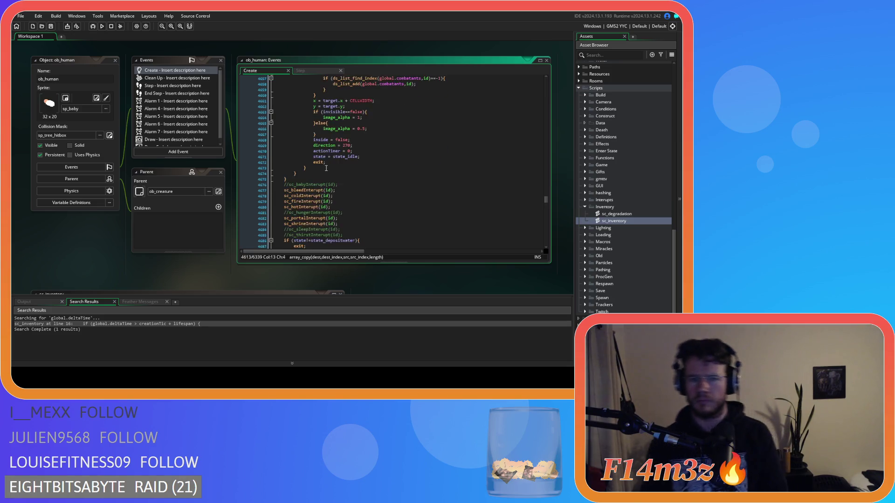
{"action": "scroll", "coordinate": [325, 168], "scroll_direction": "down", "scroll_amount": 4}
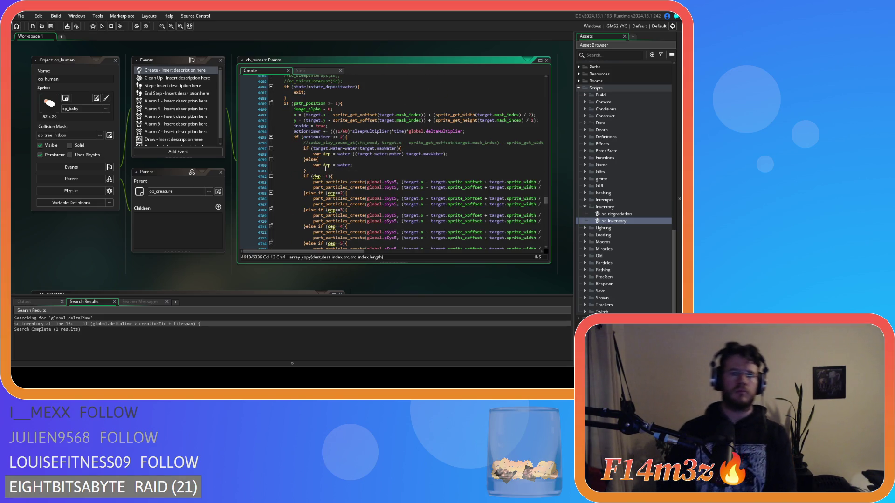
{"action": "left_click_drag", "start_coordinate": [318, 170], "coordinate": [300, 151]}
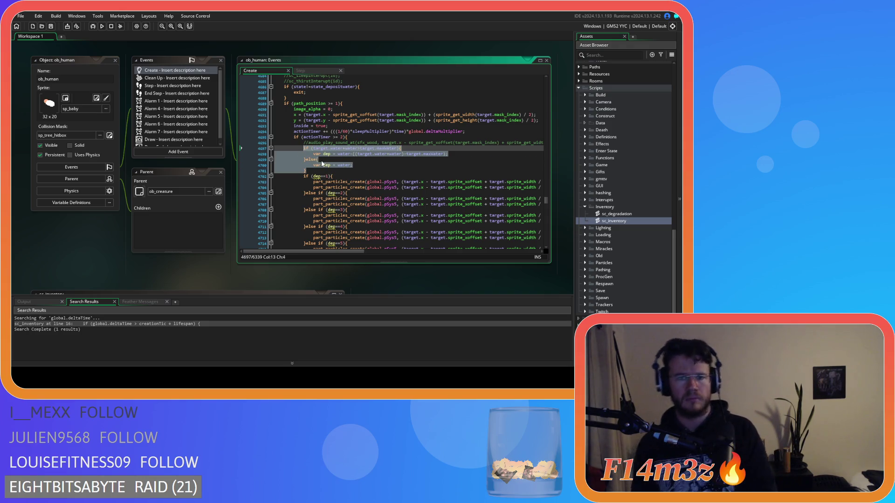
{"action": "key", "text": "BackSpace"}
{"action": "key", "text": "BackSpace"}
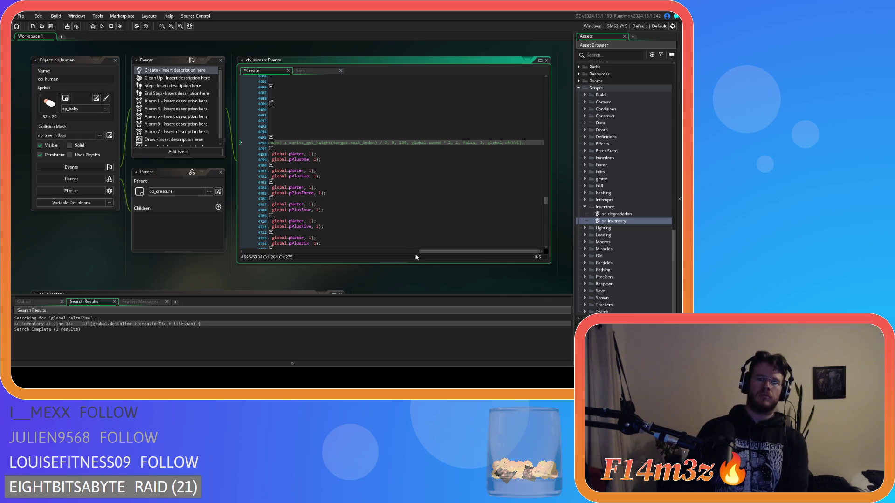
- Comment out the water deposit state's particle if-chain
{"action": "left_click_drag", "start_coordinate": [440, 250], "coordinate": [248, 252]}
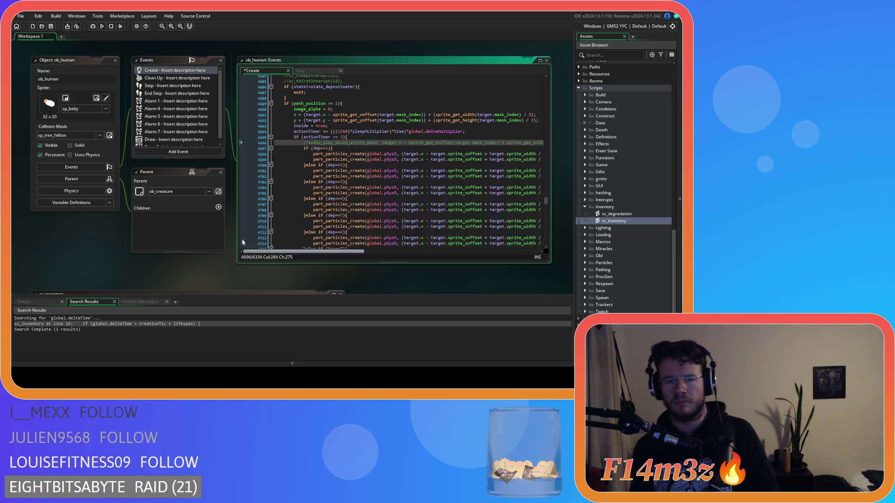
{"action": "scroll", "coordinate": [311, 212], "scroll_direction": "down", "scroll_amount": 3}
{"action": "scroll", "coordinate": [311, 212], "scroll_direction": "down", "scroll_amount": 10}
{"action": "left_click", "coordinate": [314, 160]}
{"action": "mouse_move", "coordinate": [313, 160]}
{"action": "left_mouse_down"}
{"action": "mouse_move", "coordinate": [304, 154]}
{"action": "mouse_move", "coordinate": [303, 122]}
{"action": "left_mouse_up"}
{"action": "key", "text": "ctrl+k"}
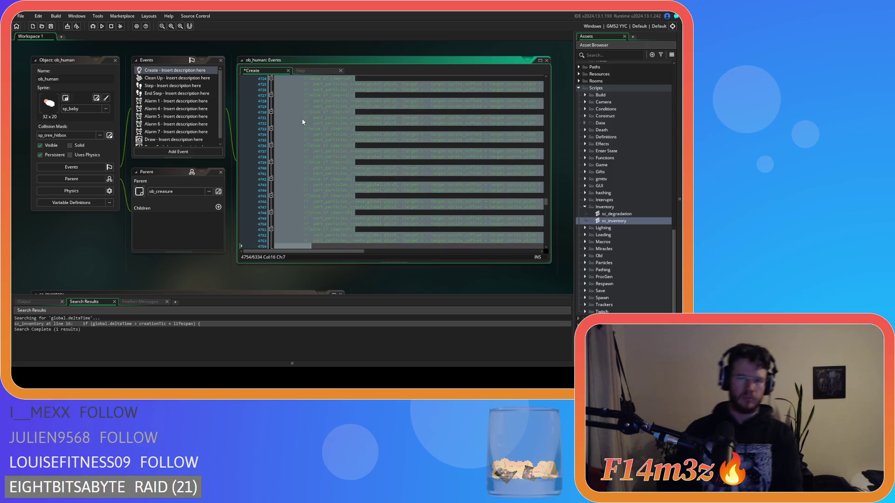
- Replace the water if/else block with array_copy/array_sort code using inv.water
{"action": "scroll", "coordinate": [326, 176], "scroll_direction": "down", "scroll_amount": 4}
{"action": "mouse_move", "coordinate": [317, 142]}
{"action": "left_mouse_down"}
{"action": "mouse_move", "coordinate": [308, 98]}
{"action": "mouse_move", "coordinate": [308, 140]}
{"action": "left_mouse_up"}
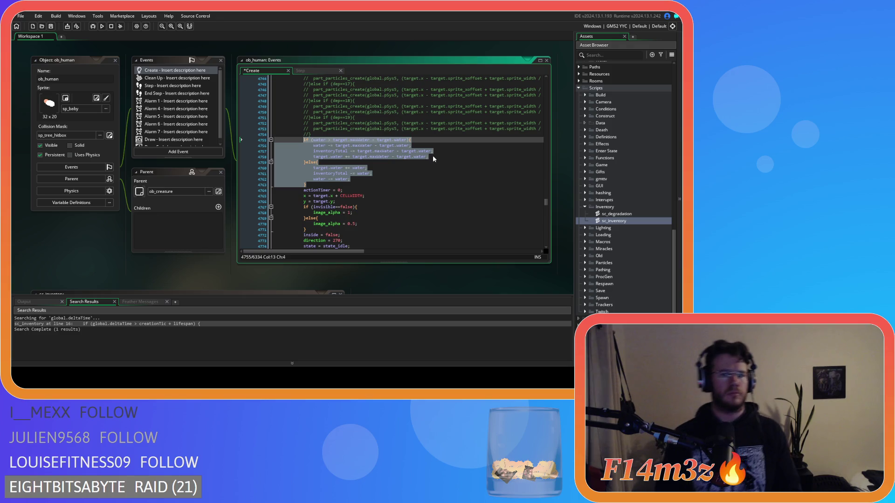
{"action": "key", "text": "ctrl+v"}
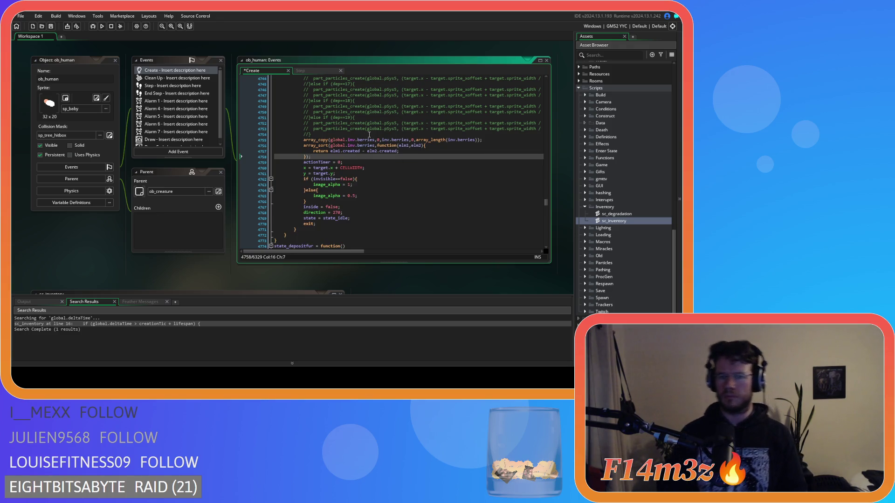
{"action": "scroll", "coordinate": [369, 135], "scroll_direction": "up", "scroll_amount": 20}
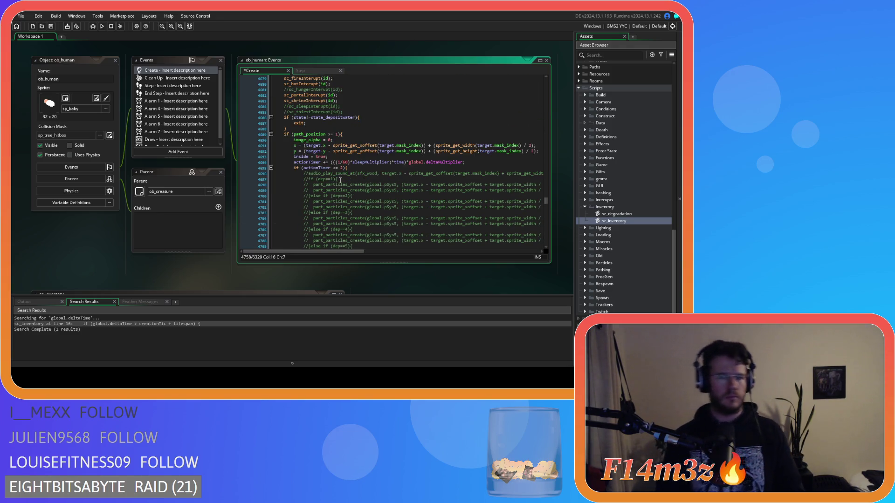
{"action": "scroll", "coordinate": [317, 167], "scroll_direction": "down", "scroll_amount": 5}
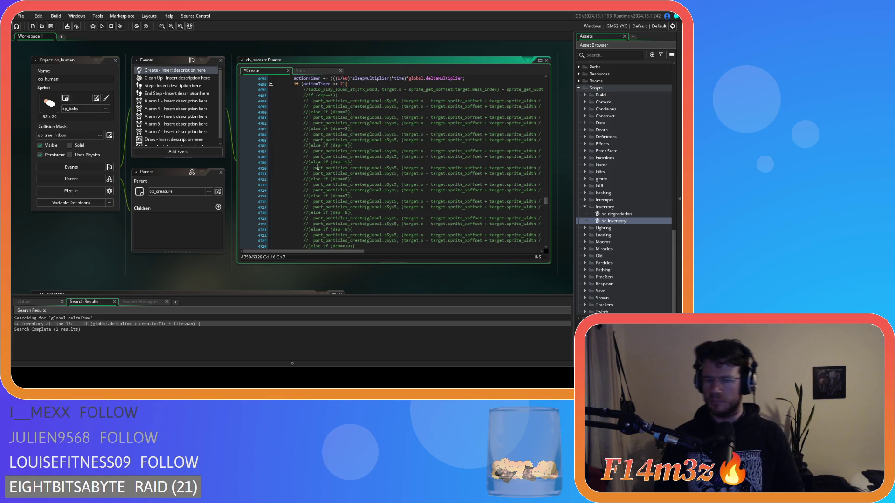
{"action": "scroll", "coordinate": [318, 167], "scroll_direction": "up", "scroll_amount": 8}
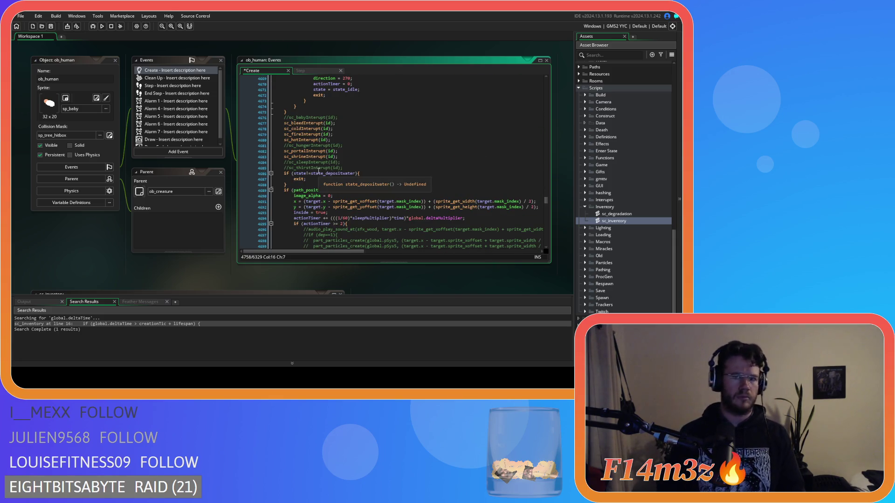
{"action": "scroll", "coordinate": [320, 174], "scroll_direction": "down", "scroll_amount": 20}
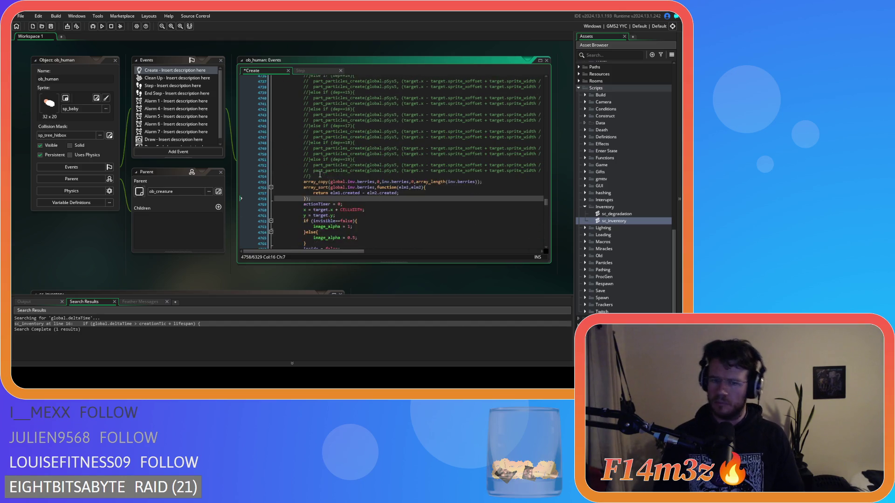
{"action": "key", "text": "ctrl+z"}
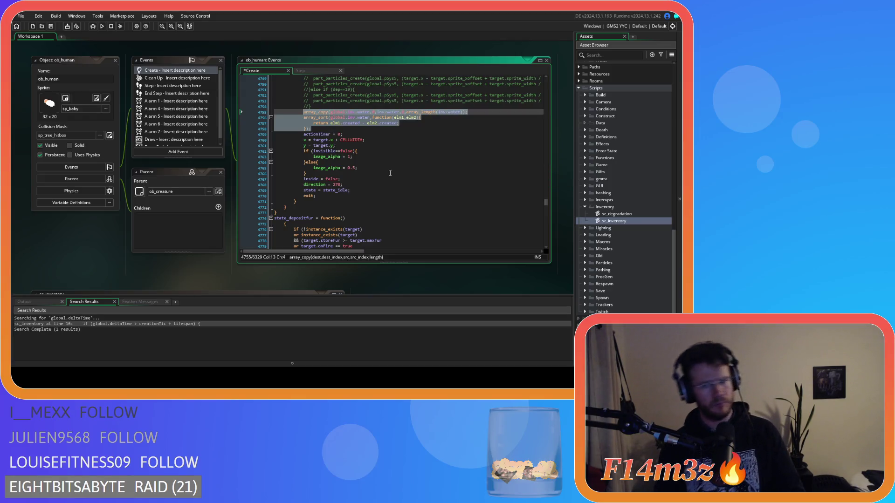
{"action": "scroll", "coordinate": [390, 174], "scroll_direction": "down", "scroll_amount": 7}
{"action": "left_click", "coordinate": [283, 98]}
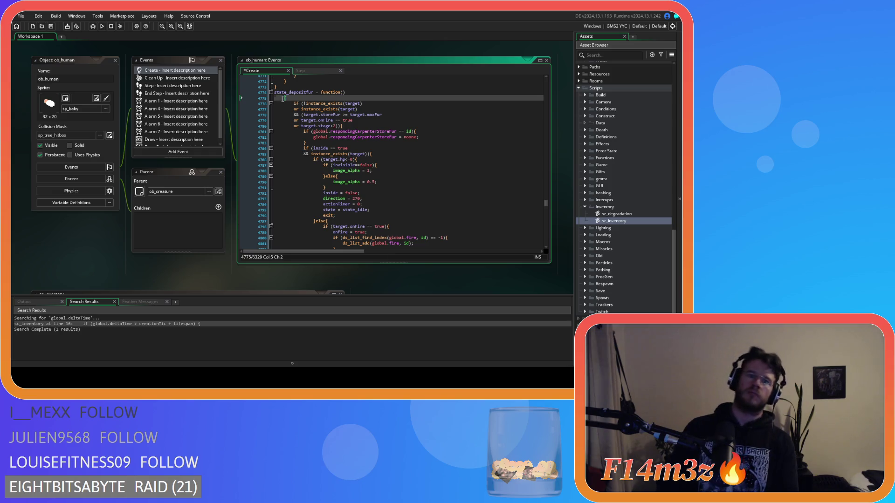
- Join the opening brace onto the state_depositfur function line and unindent its body one level
{"action": "key", "text": "BackSpace"}
{"action": "scroll", "coordinate": [318, 185], "scroll_direction": "down", "scroll_amount": 20}
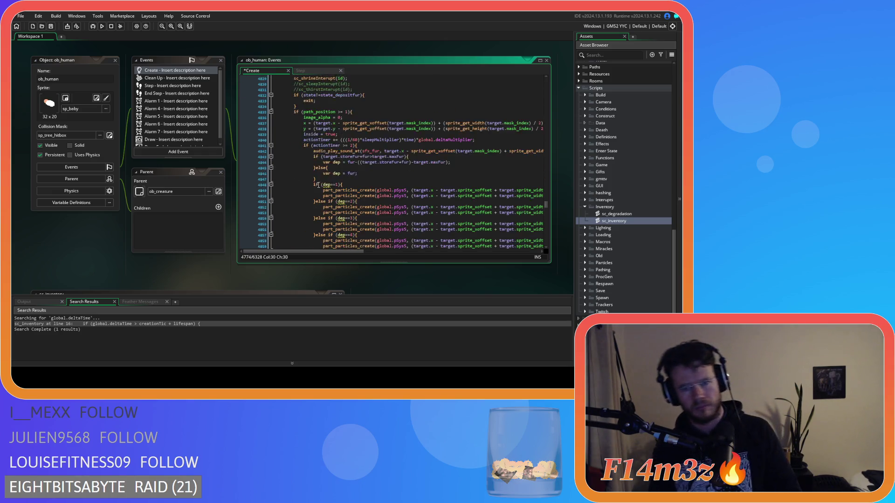
{"action": "scroll", "coordinate": [319, 185], "scroll_direction": "down", "scroll_amount": 20}
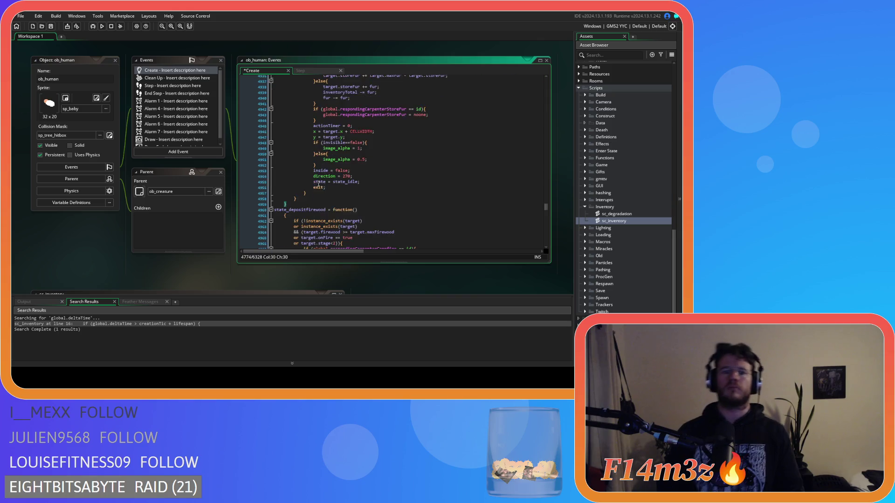
{"action": "mouse_move", "coordinate": [301, 210]}
{"action": "left_mouse_down"}
{"action": "mouse_move", "coordinate": [289, 77]}
{"action": "mouse_move", "coordinate": [290, 160]}
{"action": "left_mouse_up"}
{"action": "left_click", "coordinate": [293, 178]}
{"action": "scroll", "coordinate": [293, 178], "scroll_direction": "up", "scroll_amount": 20}
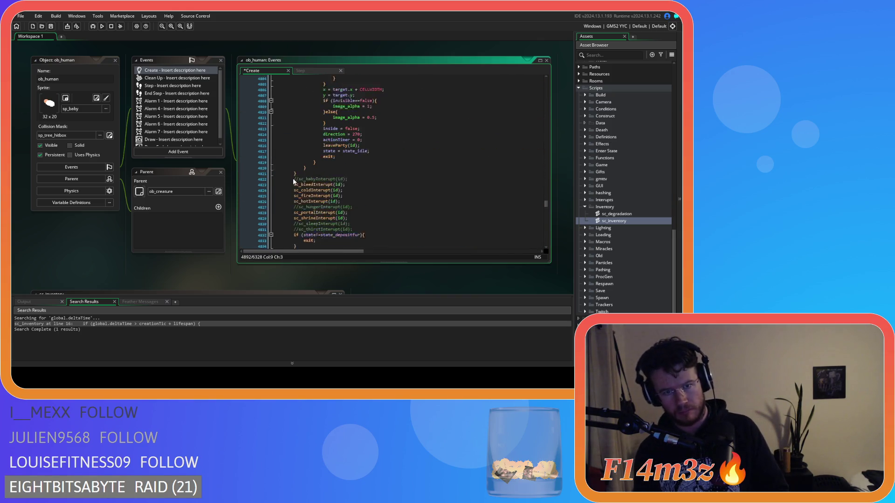
{"action": "scroll", "coordinate": [293, 178], "scroll_direction": "up", "scroll_amount": 9}
{"action": "left_click", "coordinate": [274, 168], "text": "shift"}
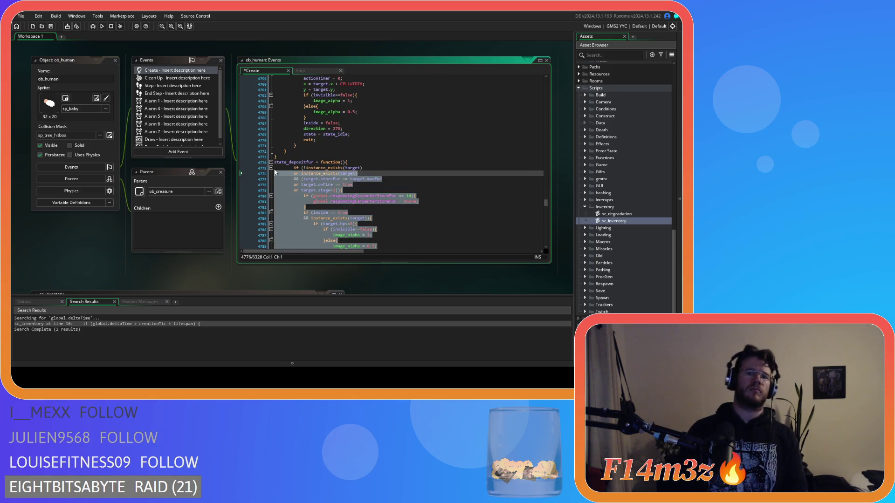
{"action": "key", "text": "shift+Tab"}
- Delete the dep calculation lines from the fur deposit state
{"action": "scroll", "coordinate": [274, 168], "scroll_direction": "down", "scroll_amount": 1}
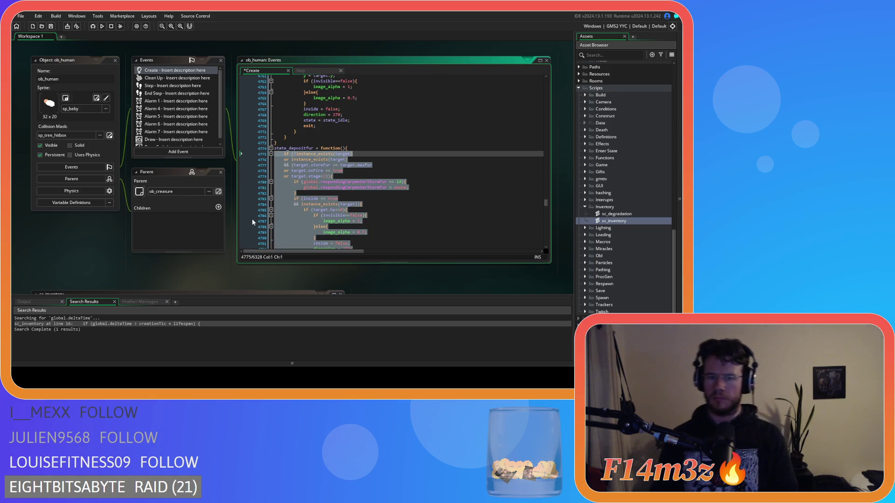
{"action": "scroll", "coordinate": [351, 195], "scroll_direction": "down", "scroll_amount": 18}
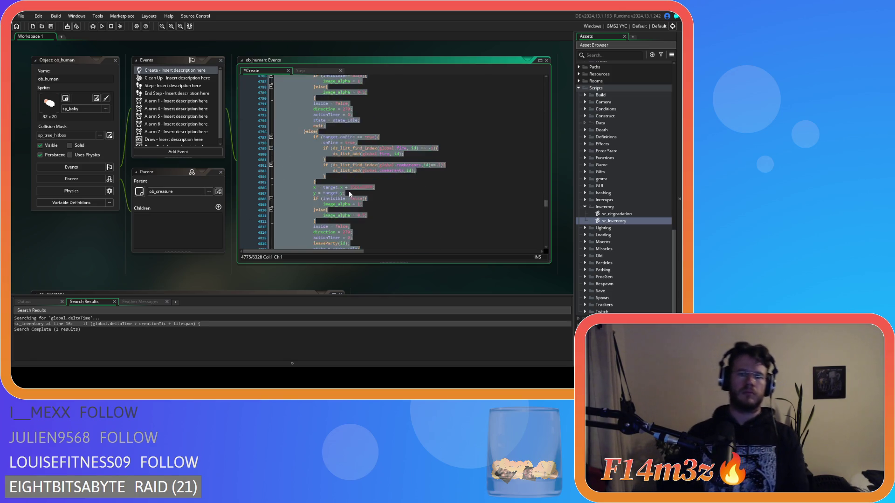
{"action": "scroll", "coordinate": [351, 194], "scroll_direction": "down", "scroll_amount": 7}
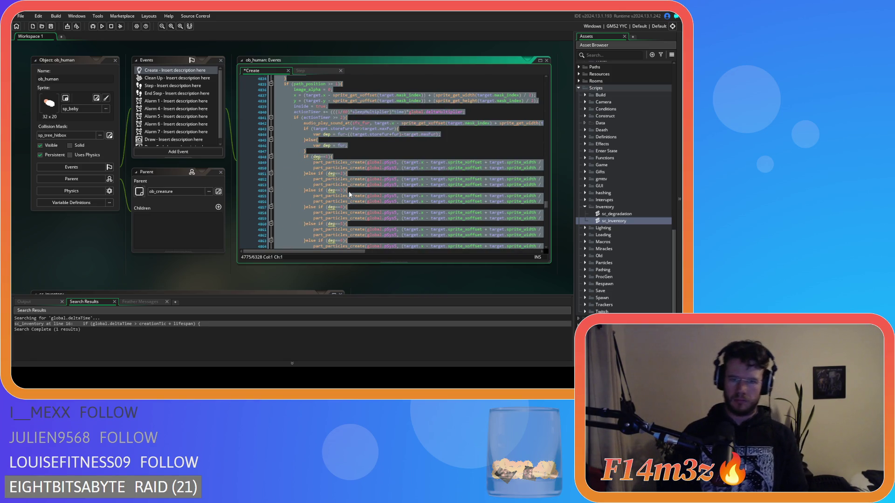
{"action": "left_click_drag", "start_coordinate": [309, 151], "coordinate": [257, 131]}
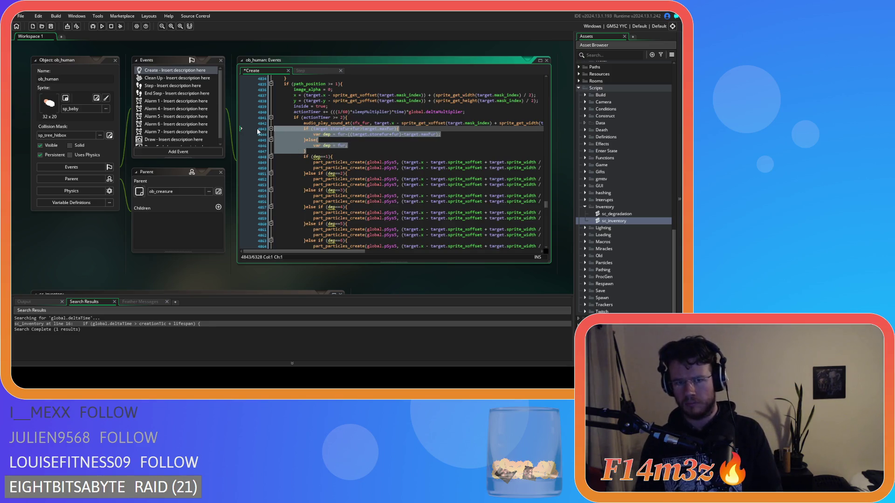
{"action": "key", "text": "BackSpace"}
{"action": "key", "text": "BackSpace"}
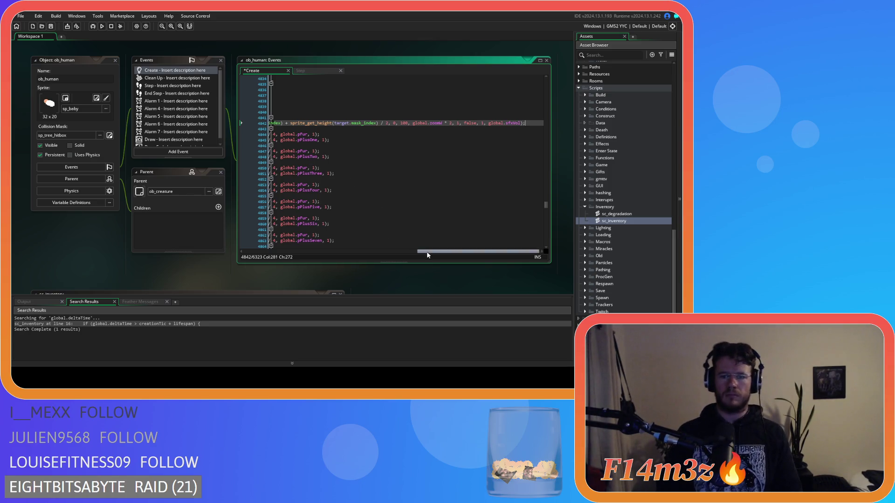
- Comment out the fur particle if-chain with Ctrl+K
{"action": "scroll", "coordinate": [423, 251], "scroll_direction": "left", "scroll_amount": 10}
{"action": "scroll", "coordinate": [386, 195], "scroll_direction": "down", "scroll_amount": 15}
{"action": "scroll", "coordinate": [386, 196], "scroll_direction": "down", "scroll_amount": 11}
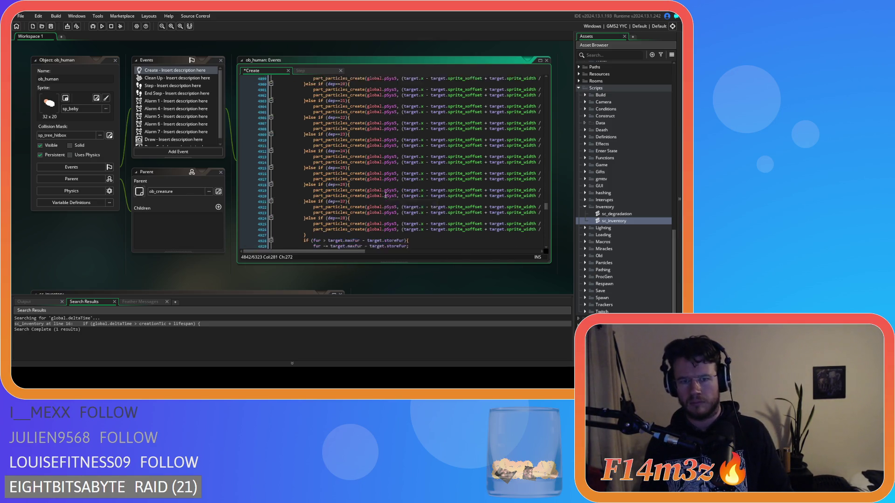
{"action": "left_click", "coordinate": [320, 166]}
{"action": "mouse_move", "coordinate": [320, 166]}
{"action": "left_mouse_down"}
{"action": "mouse_move", "coordinate": [308, 252]}
{"action": "mouse_move", "coordinate": [303, 120]}
{"action": "left_mouse_up"}
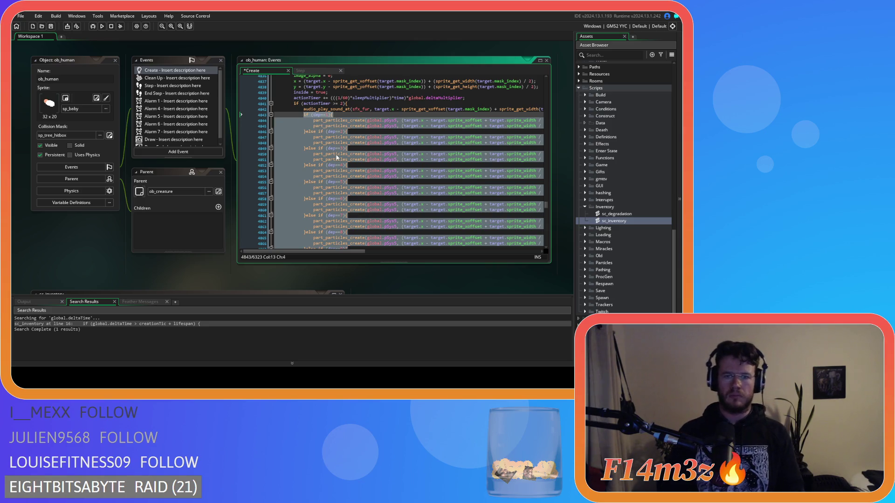
{"action": "key", "text": "ctrl+k"}
- Replace the if/else block with the pasted array_copy/array_sort inventory code
{"action": "scroll", "coordinate": [351, 195], "scroll_direction": "down", "scroll_amount": 8}
{"action": "left_click_drag", "start_coordinate": [307, 156], "coordinate": [304, 106]}
{"action": "type", "text": "array_copy(global.inv.water,0,inv.water,0,array_length(inv.water)); \t\t\tarray_sort(global.inv.water,function(elm1,elm2){ \t\t\t\treturn elm1.created - elm2.created; \t\t\t});"}
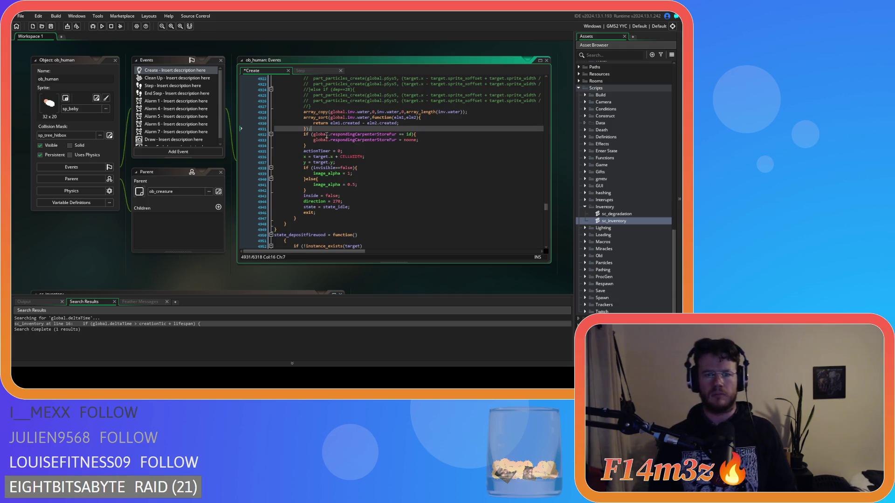
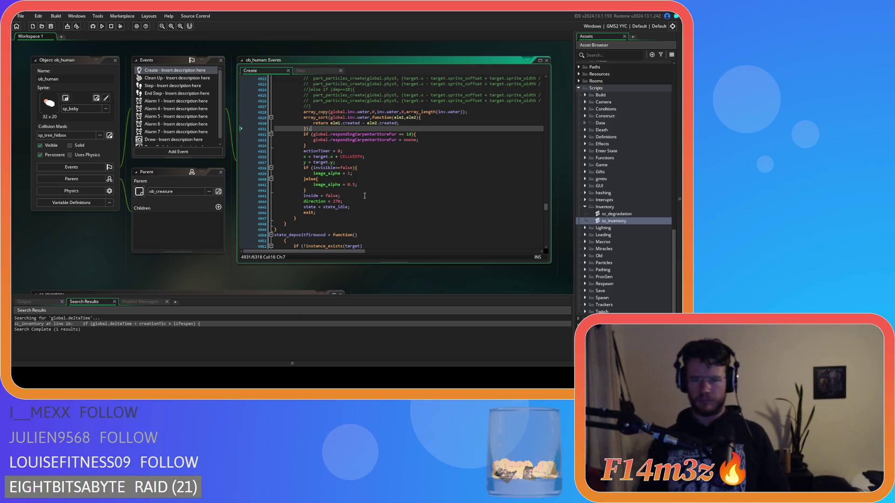
- Change each 'water' in the line-4928 array_copy call to 'fur', then select lines 4928–4931
{"action": "left_click", "coordinate": [372, 112]}
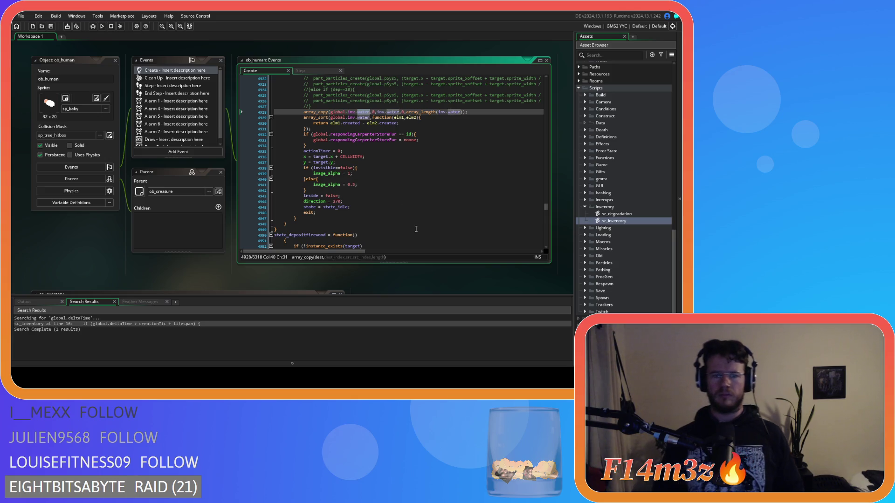
{"action": "scroll", "coordinate": [416, 229], "scroll_direction": "up", "scroll_amount": 10}
{"action": "scroll", "coordinate": [416, 228], "scroll_direction": "up", "scroll_amount": 20}
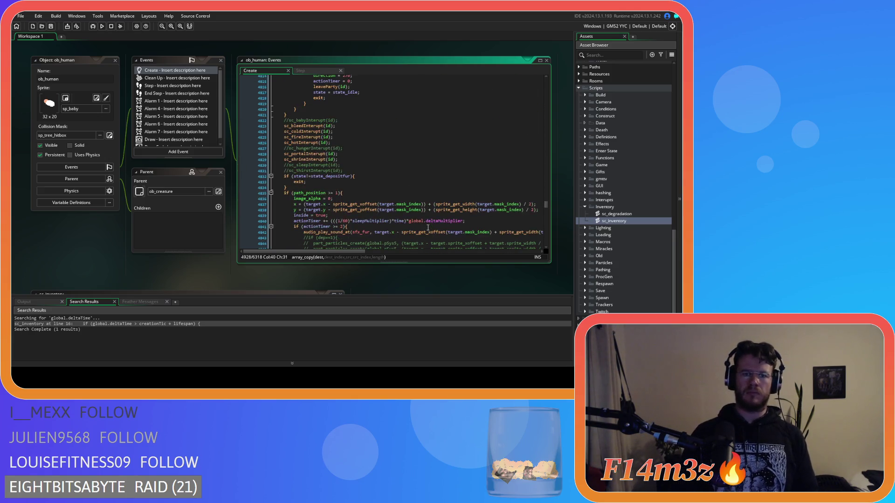
{"action": "scroll", "coordinate": [429, 227], "scroll_direction": "down", "scroll_amount": 7}
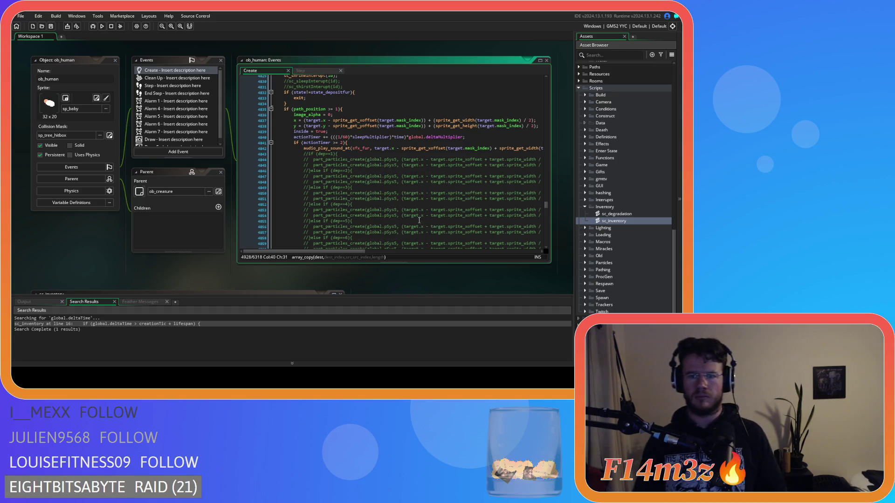
{"action": "scroll", "coordinate": [412, 216], "scroll_direction": "up", "scroll_amount": 18}
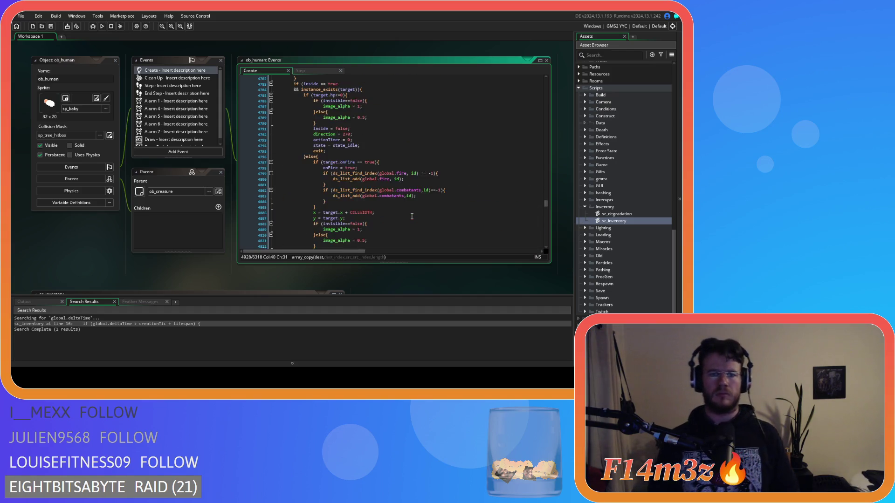
{"action": "scroll", "coordinate": [412, 216], "scroll_direction": "down", "scroll_amount": 20}
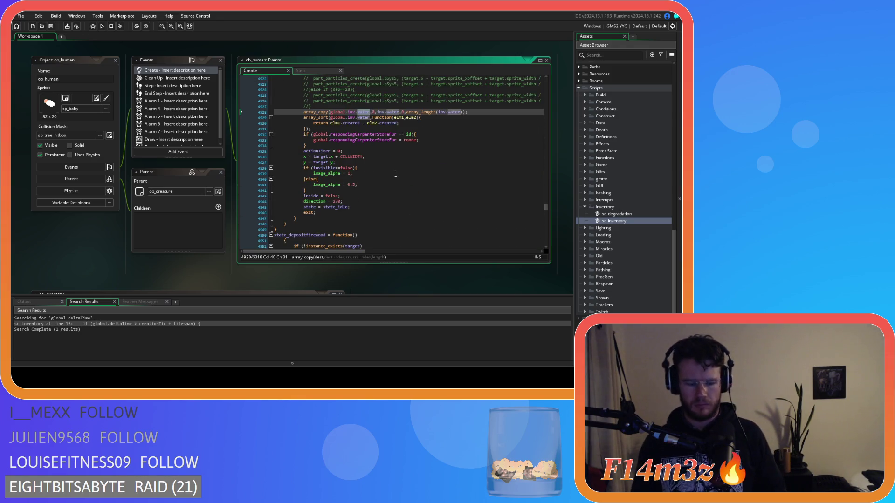
{"action": "type", "text": "fur"}
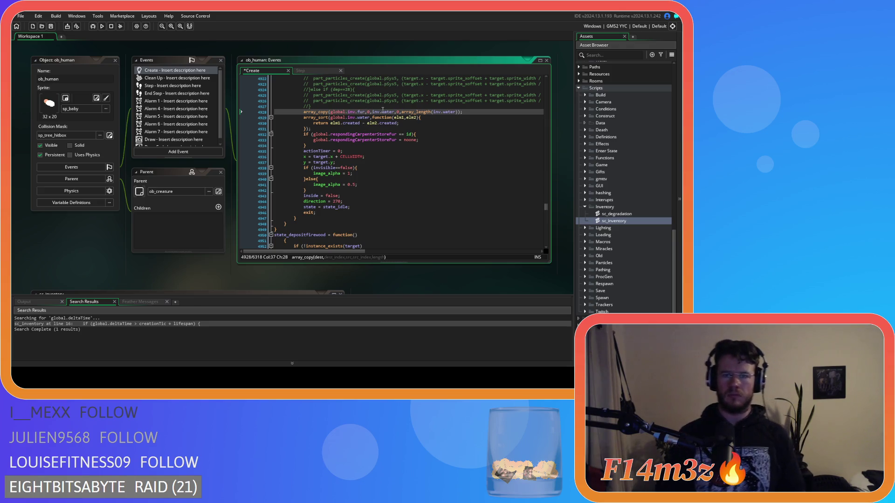
{"action": "left_click", "coordinate": [387, 112]}
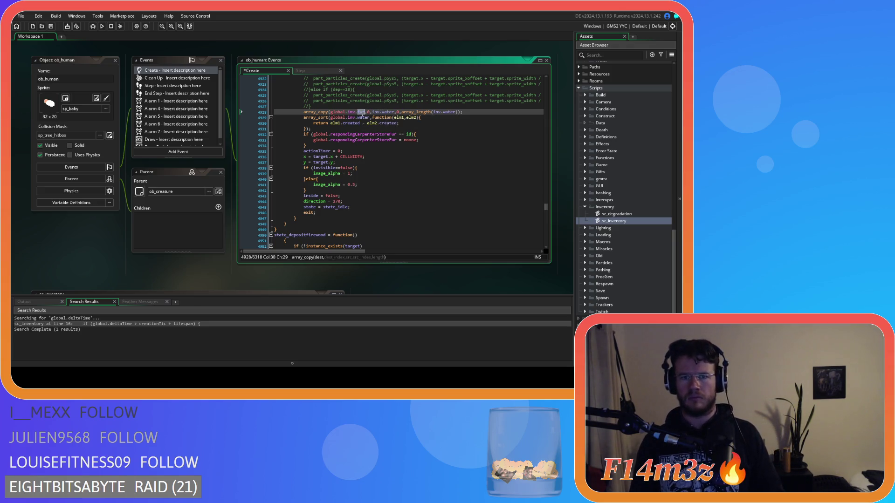
{"action": "double_click", "coordinate": [388, 112]}
{"action": "type", "text": "fur"}
{"action": "double_click", "coordinate": [443, 112]}
{"action": "type", "text": "fur"}
{"action": "left_click_drag", "start_coordinate": [326, 128], "coordinate": [301, 112]}
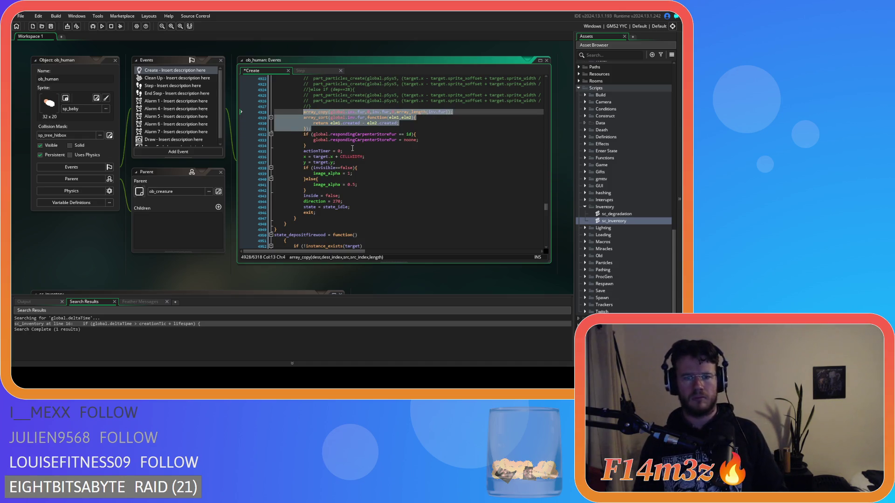
- Join the opening brace of state_depositfirewood onto the previous line
{"action": "scroll", "coordinate": [352, 148], "scroll_direction": "down", "scroll_amount": 5}
{"action": "scroll", "coordinate": [352, 159], "scroll_direction": "down", "scroll_amount": 2}
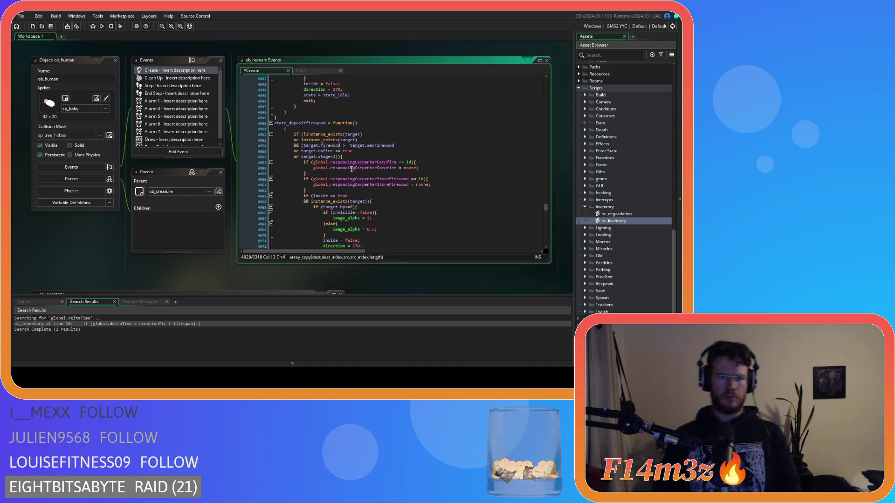
{"action": "left_click", "coordinate": [285, 129]}
{"action": "key", "text": "BackSpace"}
{"action": "key", "text": "BackSpace"}
{"action": "scroll", "coordinate": [368, 197], "scroll_direction": "down", "scroll_amount": 13}
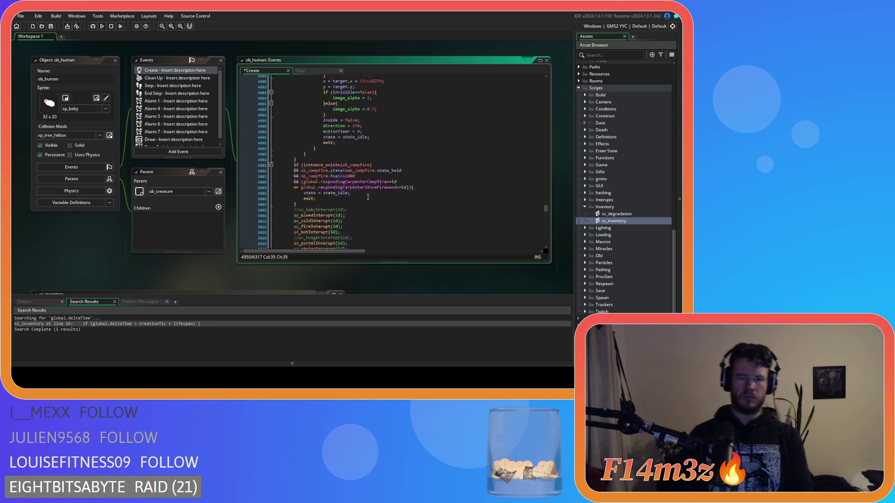
{"action": "scroll", "coordinate": [367, 197], "scroll_direction": "down", "scroll_amount": 18}
- Replace the firewood counter lines 5031–5033 with the pasted array_copy/array_sort block
{"action": "left_click", "coordinate": [299, 160]}
{"action": "mouse_move", "coordinate": [299, 160]}
{"action": "left_mouse_down"}
{"action": "mouse_move", "coordinate": [274, 145]}
{"action": "mouse_move", "coordinate": [275, 126]}
{"action": "left_mouse_up"}
{"action": "scroll", "coordinate": [291, 156], "scroll_direction": "up", "scroll_amount": 20}
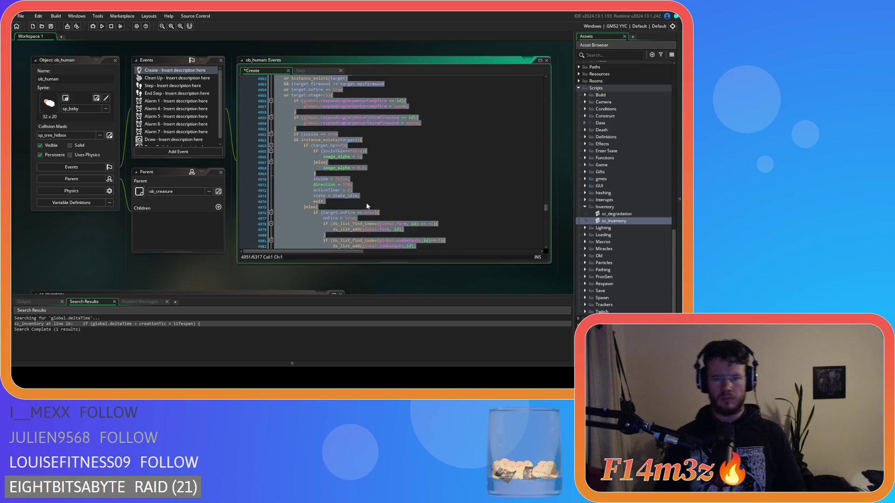
{"action": "scroll", "coordinate": [355, 206], "scroll_direction": "down", "scroll_amount": 17}
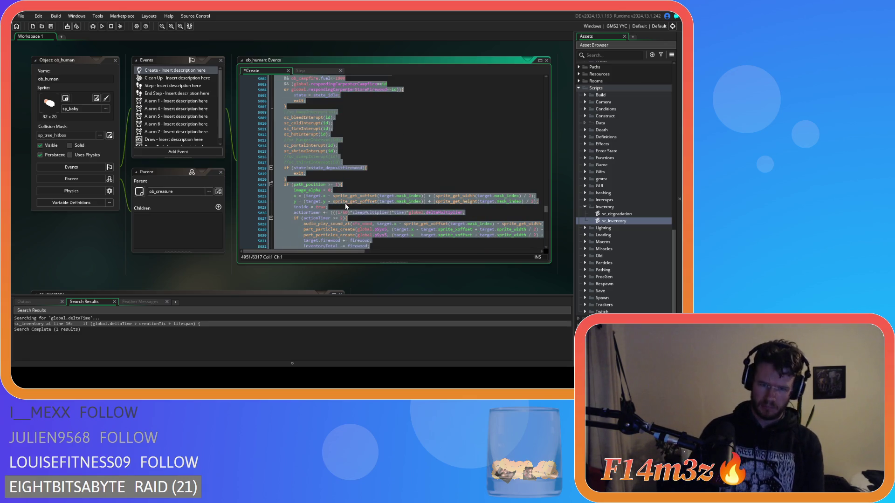
{"action": "scroll", "coordinate": [345, 205], "scroll_direction": "down", "scroll_amount": 9}
{"action": "scroll", "coordinate": [342, 200], "scroll_direction": "up", "scroll_amount": 5}
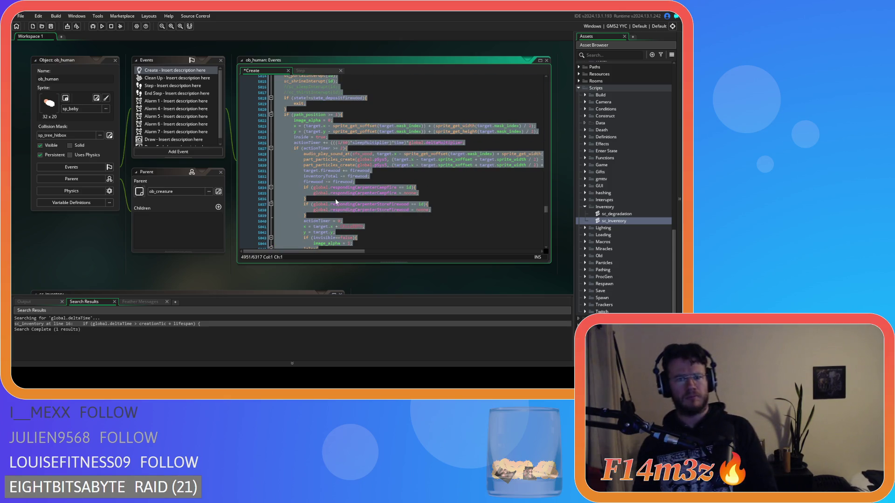
{"action": "left_click", "coordinate": [368, 177]}
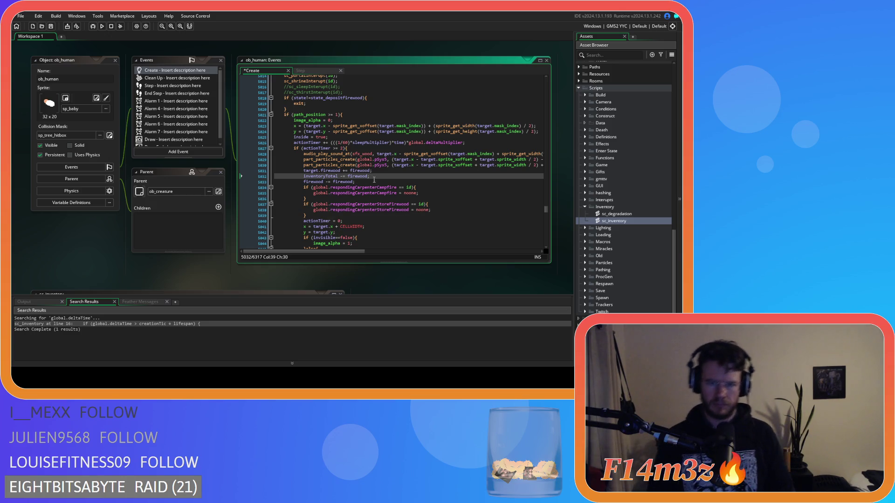
{"action": "left_click", "coordinate": [358, 182]}
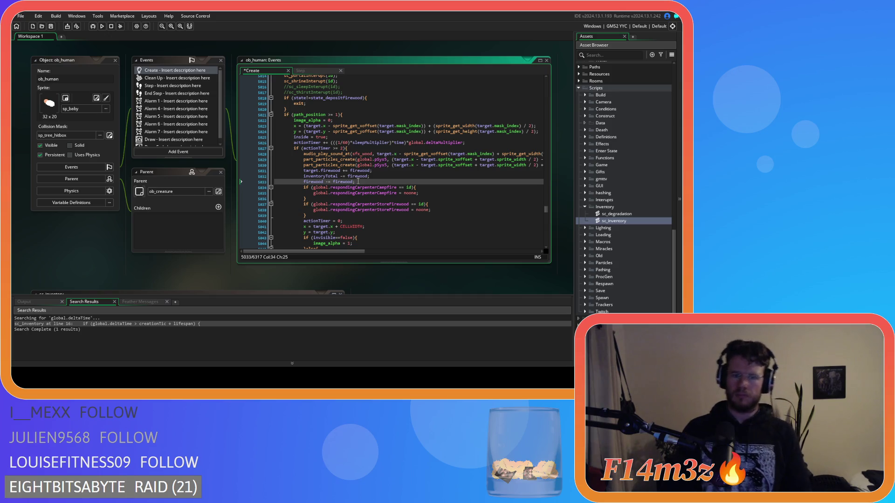
{"action": "left_click_drag", "start_coordinate": [358, 182], "coordinate": [303, 171]}
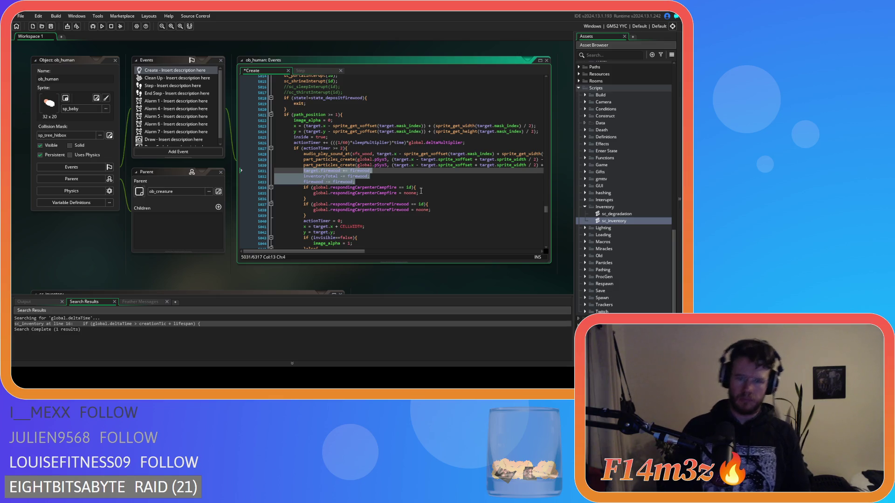
{"action": "scroll", "coordinate": [351, 234], "scroll_direction": "up", "scroll_amount": 20}
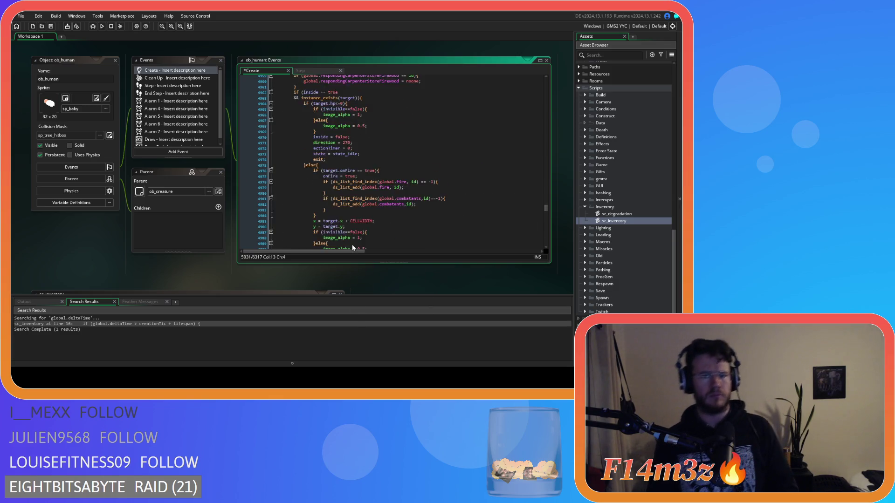
{"action": "scroll", "coordinate": [351, 234], "scroll_direction": "down", "scroll_amount": 20}
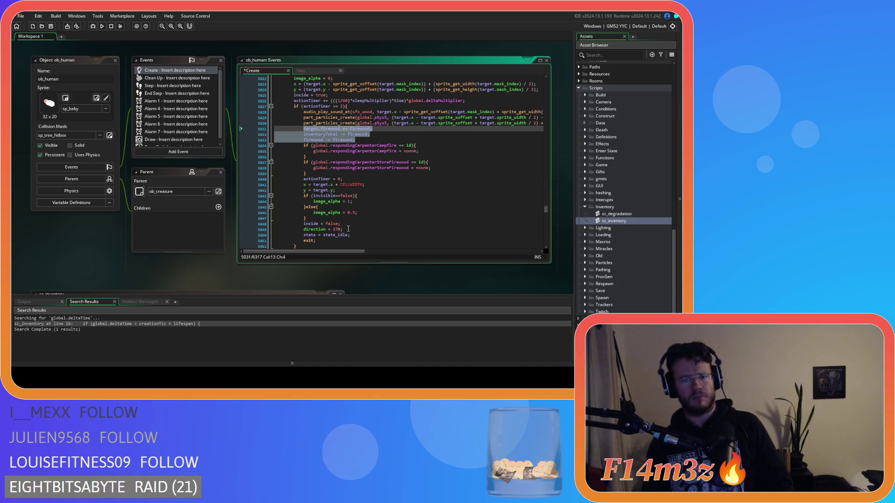
{"action": "type", "text": "array_copy(global.inv.fur,0,inv.fur,0,array_length(inv.fur)); \t\t\tarray_sort(global.inv.fur,function(elm1,elm2){ \t\t\t\treturn elm1.created - elm2.created; \t\t\t});"}
- Rename every 'fur' in the pasted block to 'firewood' and select the new lines
{"action": "mouse_move", "coordinate": [340, 220]}
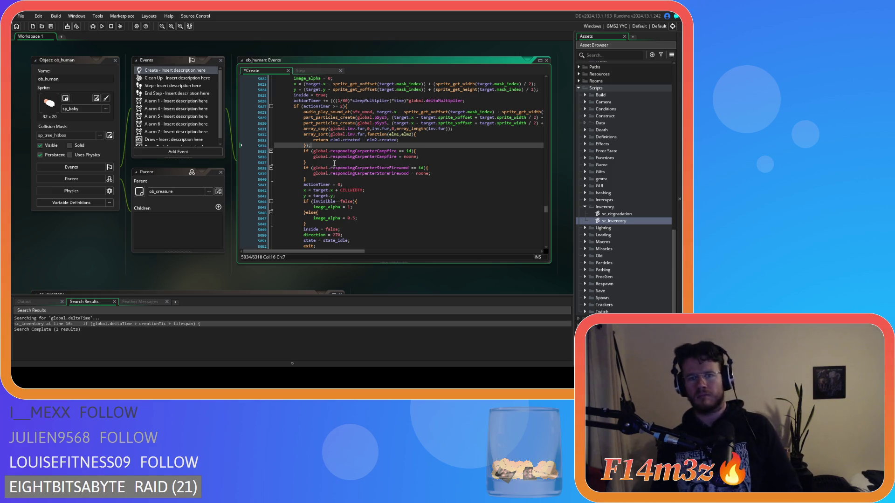
{"action": "double_click", "coordinate": [361, 129]}
{"action": "type", "text": "firewood"}
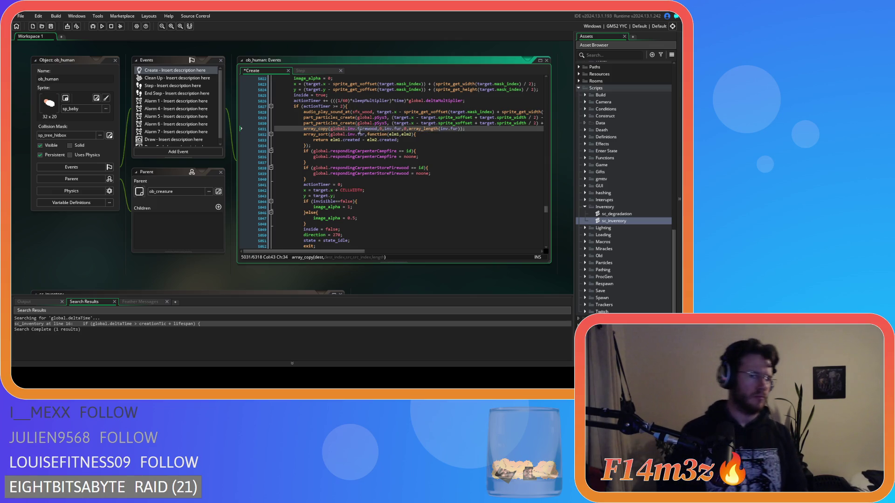
{"action": "double_click", "coordinate": [361, 129]}
{"action": "key", "text": "ctrl+c"}
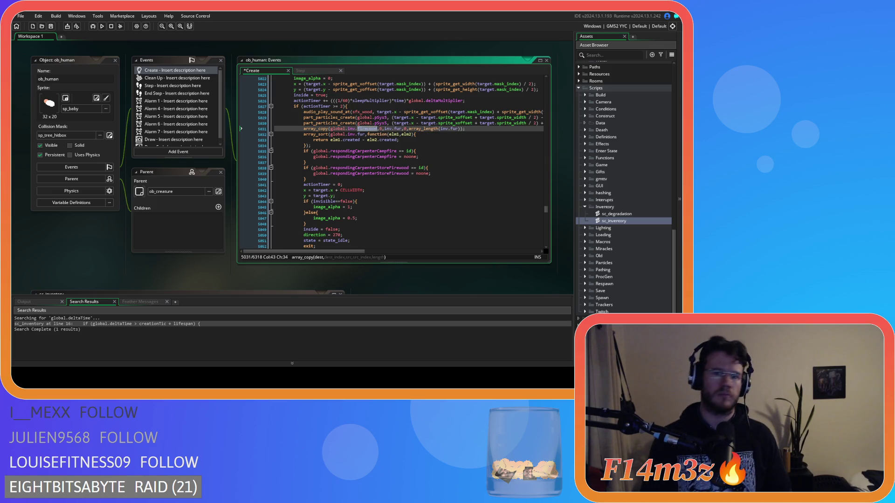
{"action": "double_click", "coordinate": [454, 129]}
{"action": "key", "text": "ctrl+v"}
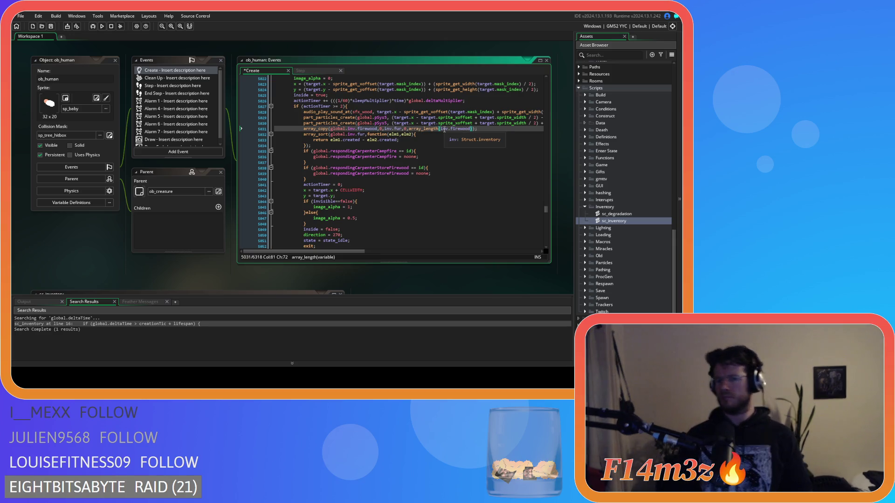
{"action": "left_click", "coordinate": [360, 134]}
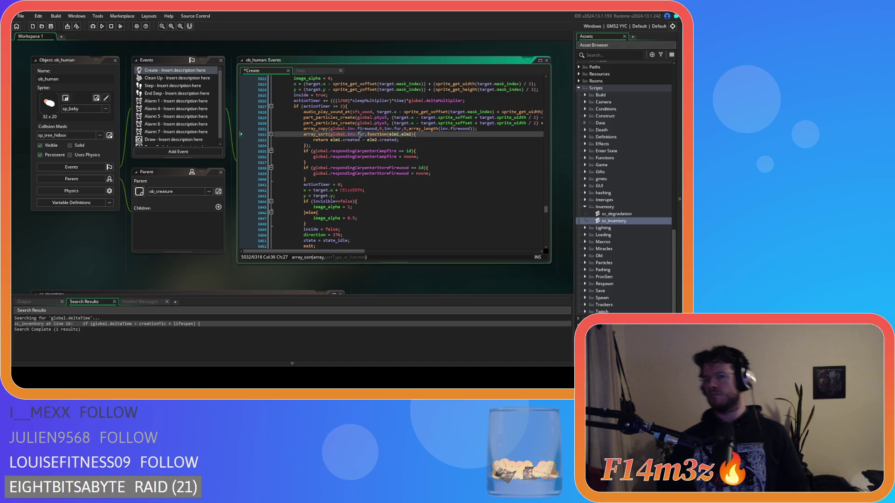
{"action": "double_click", "coordinate": [360, 134]}
{"action": "key", "text": "ctrl+v"}
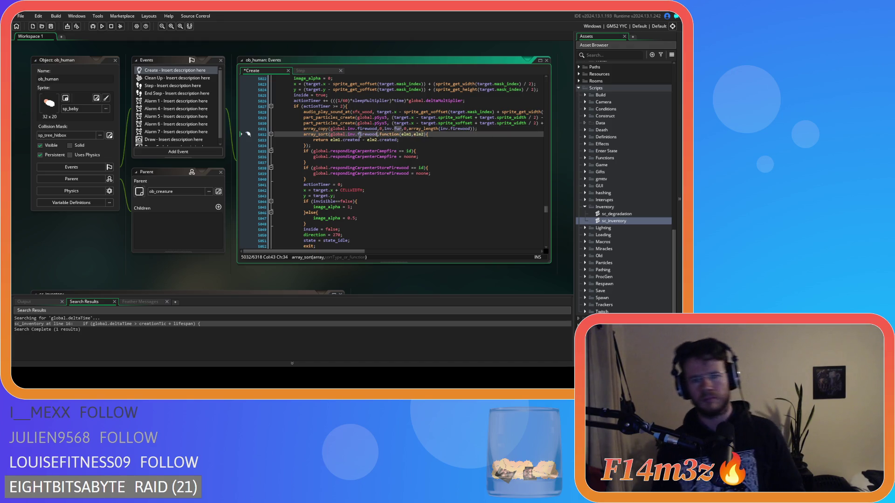
{"action": "double_click", "coordinate": [396, 129]}
{"action": "key", "text": "ctrl+v"}
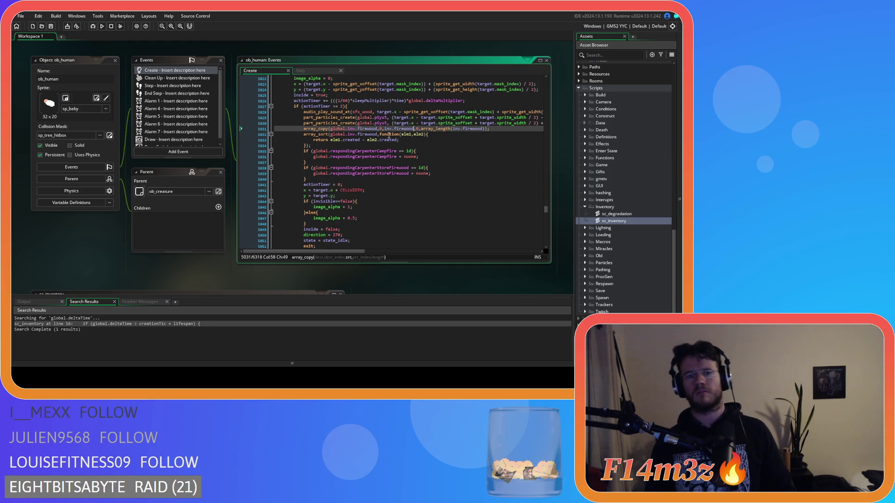
{"action": "left_click_drag", "start_coordinate": [310, 149], "coordinate": [303, 130]}
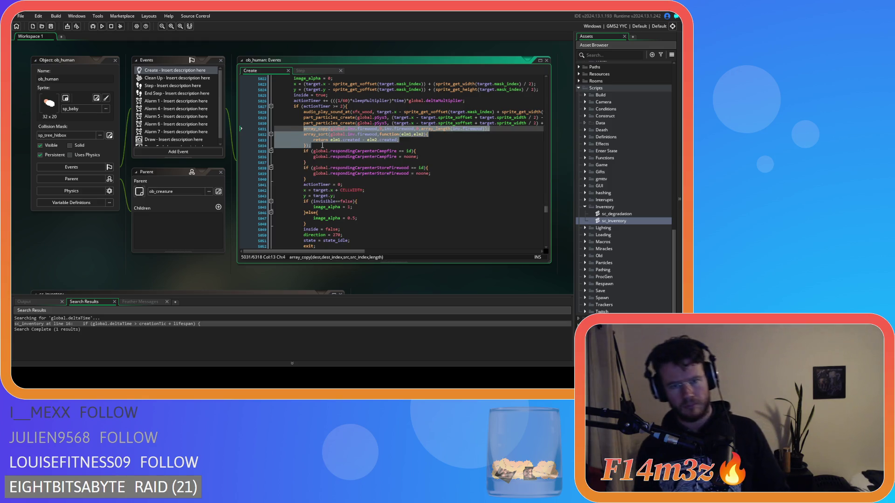
- Delete the if/else dep particle block around line 5128
{"action": "scroll", "coordinate": [326, 158], "scroll_direction": "down", "scroll_amount": 13}
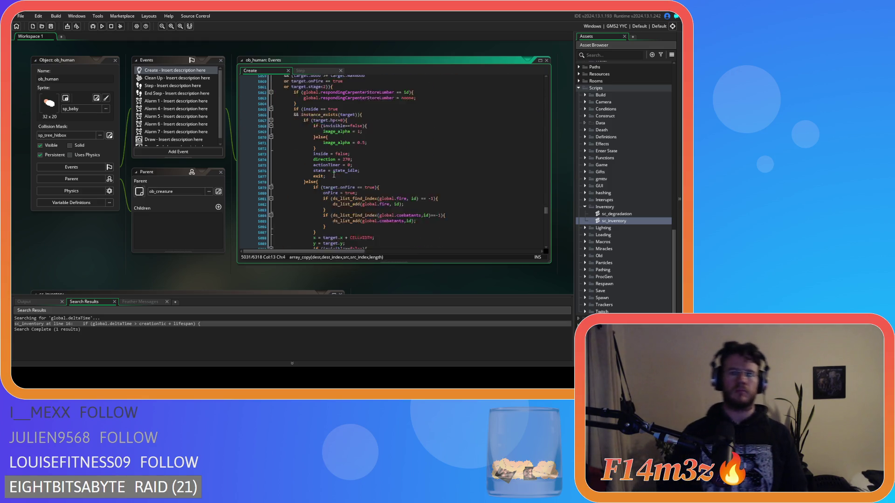
{"action": "scroll", "coordinate": [333, 172], "scroll_direction": "down", "scroll_amount": 5}
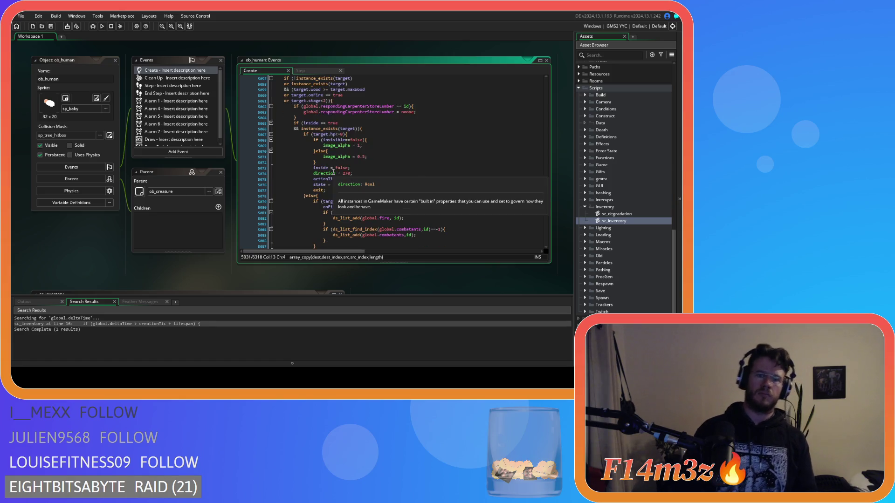
{"action": "scroll", "coordinate": [333, 172], "scroll_direction": "down", "scroll_amount": 20}
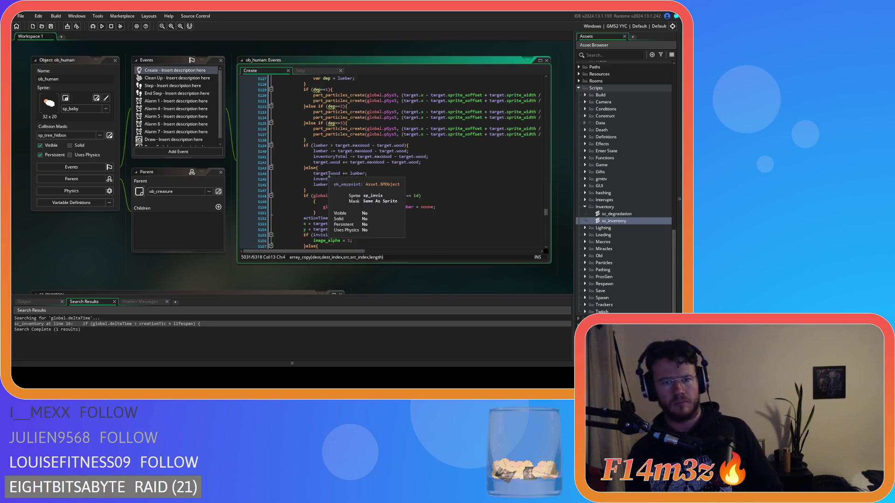
{"action": "scroll", "coordinate": [329, 175], "scroll_direction": "up", "scroll_amount": 5}
{"action": "left_click", "coordinate": [312, 98]}
{"action": "scroll", "coordinate": [312, 98], "scroll_direction": "up", "scroll_amount": 2}
{"action": "key", "text": "shift+Up"}
{"action": "key", "text": "shift+Up"}
{"action": "key", "text": "shift+Up"}
{"action": "key", "text": "shift+End"}
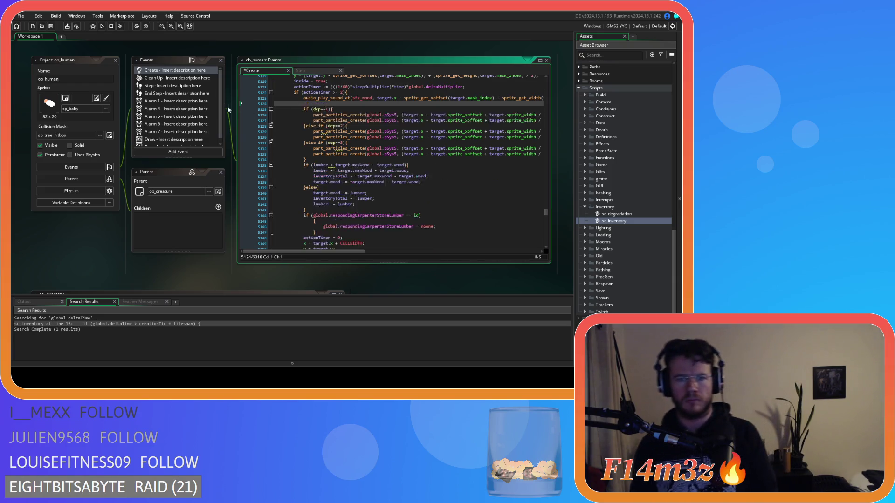
{"action": "key", "text": "BackSpace"}
- Comment out the particle-creation lines 5124–5133
{"action": "left_click", "coordinate": [346, 149]}
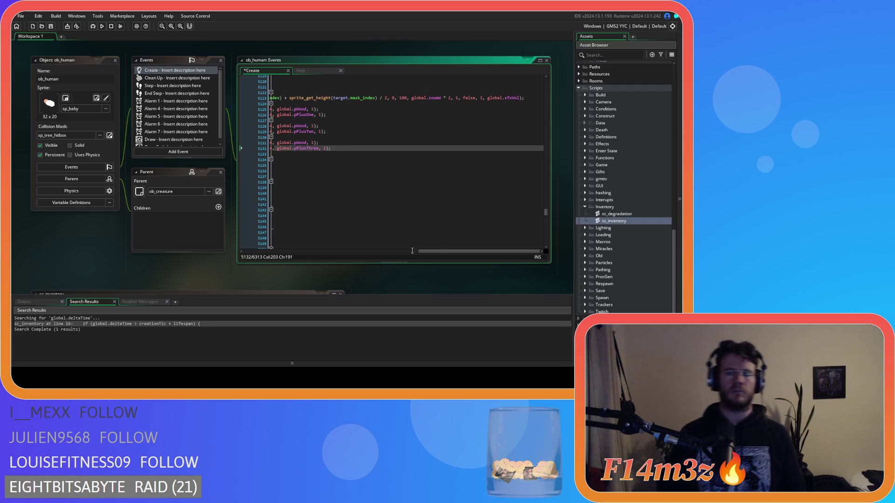
{"action": "left_click_drag", "start_coordinate": [436, 250], "coordinate": [203, 239]}
{"action": "left_click", "coordinate": [312, 154]}
{"action": "left_click_drag", "start_coordinate": [312, 154], "coordinate": [295, 102]}
{"action": "key", "text": "ctrl+k"}
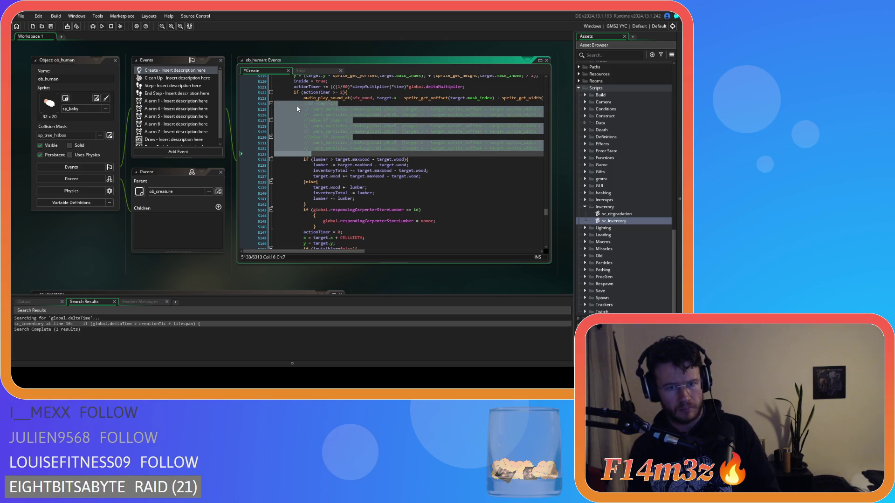
- Paste the array_copy/array_sort code over the lumber counter block and join its opening brace
{"action": "left_click_drag", "start_coordinate": [319, 205], "coordinate": [300, 159]}
{"action": "type", "text": "array_copy(global.inv.firewood,0,inv.firewood,0,array_length(inv.firewood)); \t\t\tarray_sort(global.inv.firewood,function(elm1,elm2){ \t\t\t\treturn elm1.created - elm2.created; \t\t\t});"}
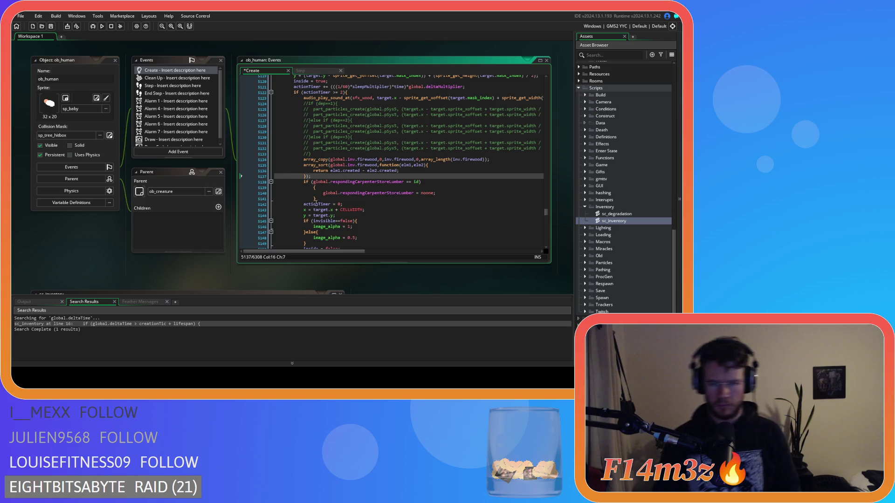
{"action": "left_click", "coordinate": [314, 187]}
{"action": "key", "text": "BackSpace"}
{"action": "key", "text": "BackSpace"}
{"action": "key", "text": "BackSpace"}
{"action": "left_click_drag", "start_coordinate": [316, 193], "coordinate": [290, 194]}
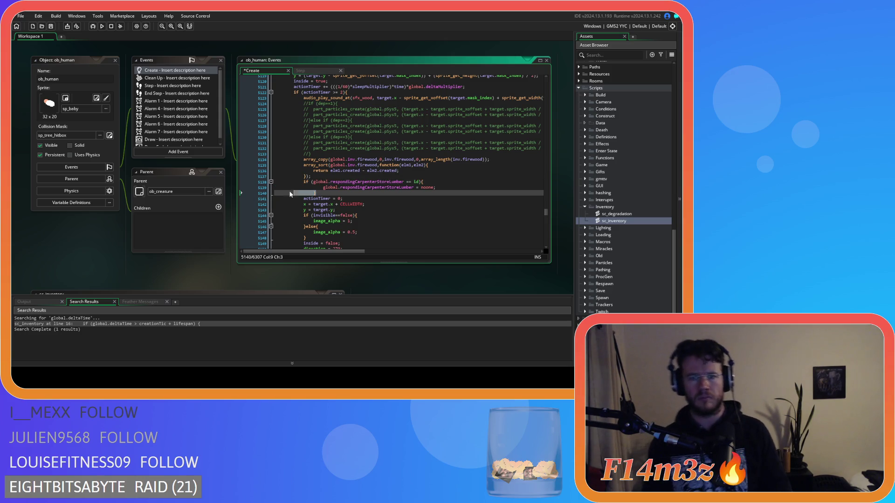
- Rename each 'firewood' in the new copy and sort lines to 'lumber'
{"action": "scroll", "coordinate": [327, 205], "scroll_direction": "down", "scroll_amount": 8}
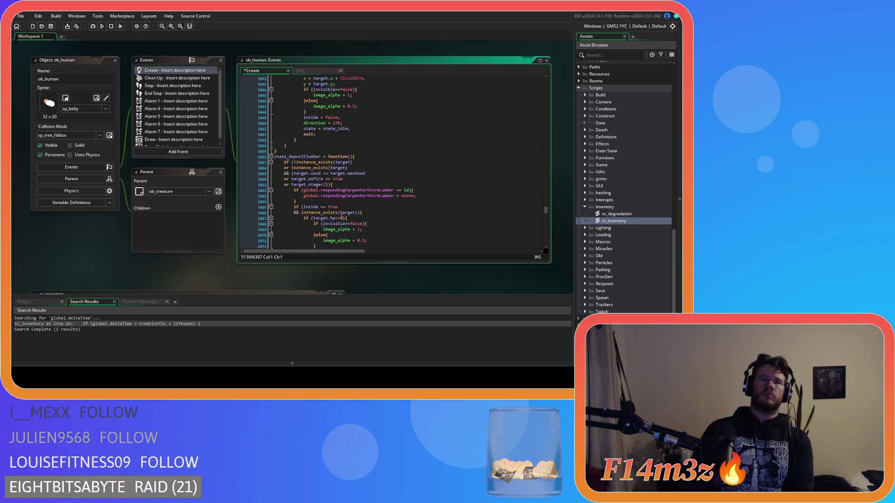
{"action": "scroll", "coordinate": [342, 218], "scroll_direction": "up", "scroll_amount": 7}
{"action": "scroll", "coordinate": [336, 213], "scroll_direction": "down", "scroll_amount": 20}
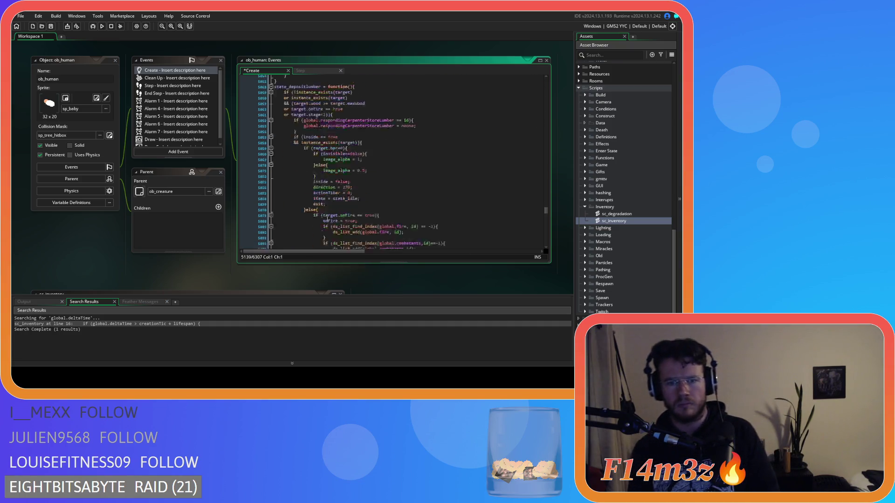
{"action": "scroll", "coordinate": [331, 210], "scroll_direction": "down", "scroll_amount": 4}
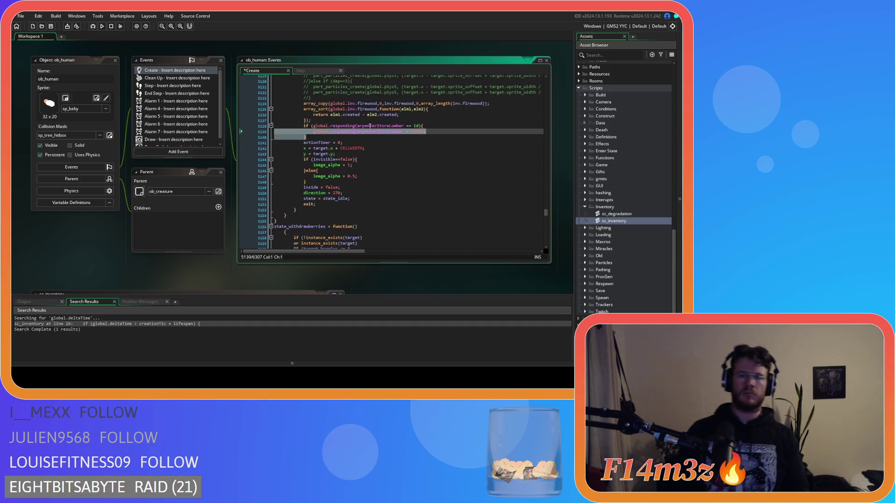
{"action": "double_click", "coordinate": [368, 104]}
{"action": "type", "text": "lu"}
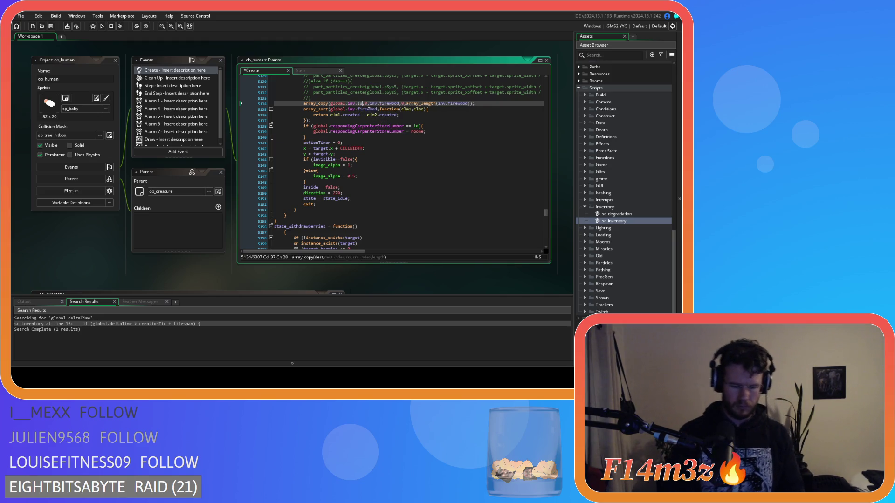
{"action": "type", "text": "mber"}
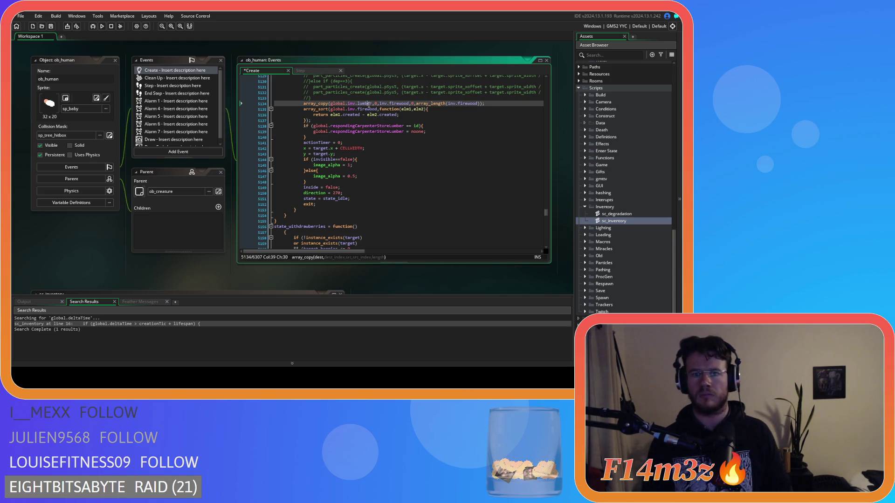
{"action": "double_click", "coordinate": [398, 104]}
{"action": "type", "text": "lumber"}
{"action": "left_click", "coordinate": [465, 103]}
{"action": "double_click", "coordinate": [466, 104]}
{"action": "type", "text": "lumber"}
{"action": "double_click", "coordinate": [365, 109]}
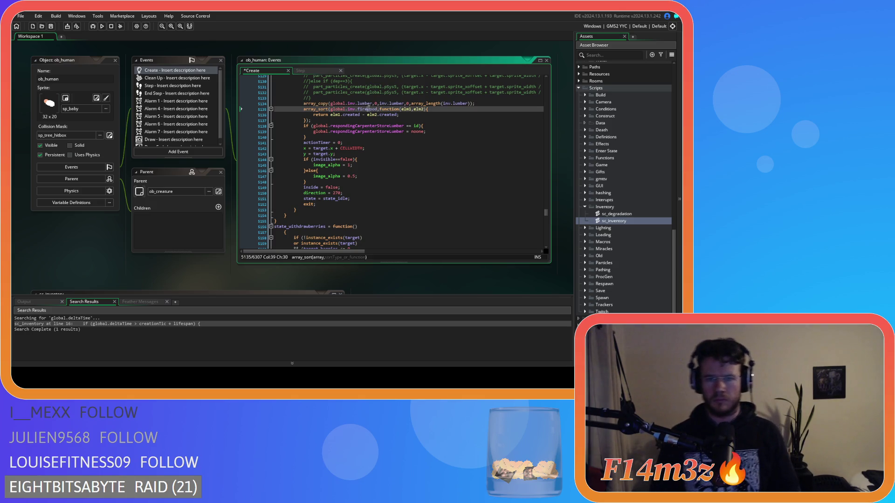
{"action": "type", "text": "lumber"}
{"action": "left_click_drag", "start_coordinate": [312, 121], "coordinate": [304, 104]}
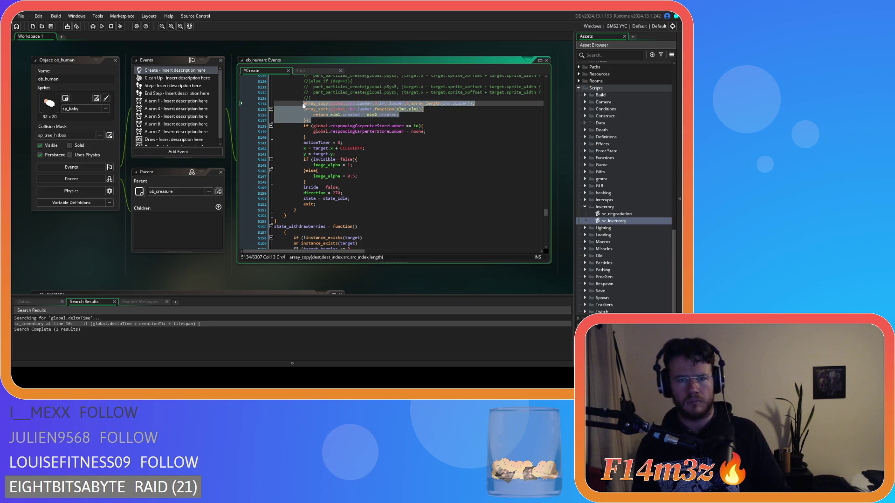
{"action": "left_click", "coordinate": [362, 197]}
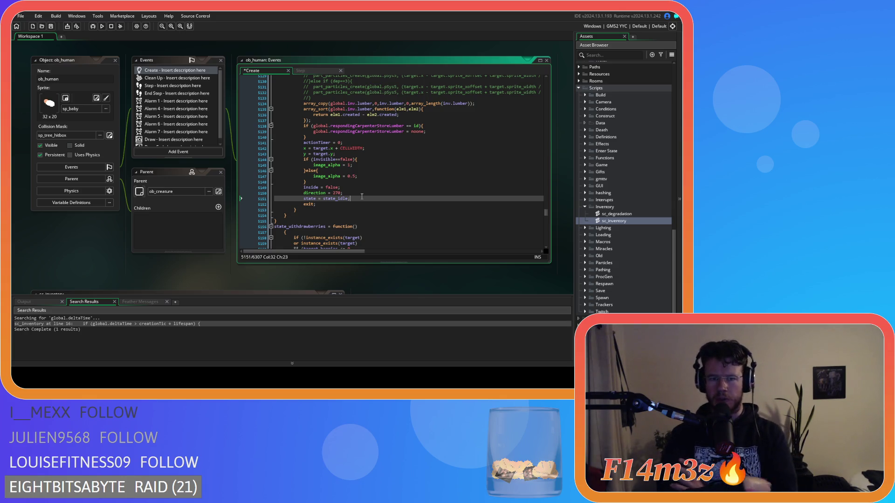
- Move the brace below state_withdrawberries = function() up onto the declaration line
{"action": "scroll", "coordinate": [314, 180], "scroll_direction": "down", "scroll_amount": 3}
{"action": "left_click", "coordinate": [285, 176]}
{"action": "key", "text": "BackSpace"}
{"action": "key", "text": "BackSpace"}
{"action": "scroll", "coordinate": [326, 187], "scroll_direction": "down", "scroll_amount": 15}
{"action": "scroll", "coordinate": [373, 198], "scroll_direction": "down", "scroll_amount": 7}
{"action": "left_click_drag", "start_coordinate": [288, 215], "coordinate": [286, 116]}
{"action": "scroll", "coordinate": [287, 117], "scroll_direction": "up", "scroll_amount": 15}
{"action": "mouse_move", "coordinate": [289, 201]}
{"action": "left_mouse_down"}
{"action": "mouse_move", "coordinate": [286, 130]}
{"action": "mouse_move", "coordinate": [261, 150]}
{"action": "left_mouse_up"}
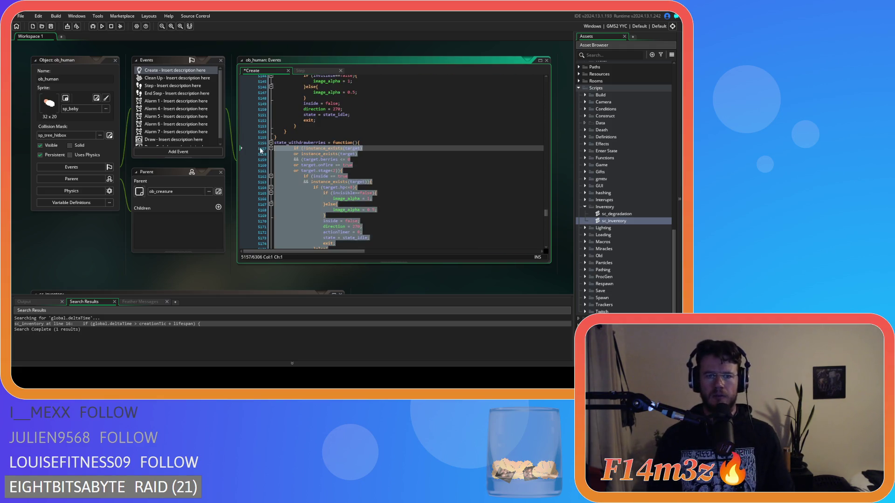
{"action": "scroll", "coordinate": [355, 166], "scroll_direction": "down", "scroll_amount": 15}
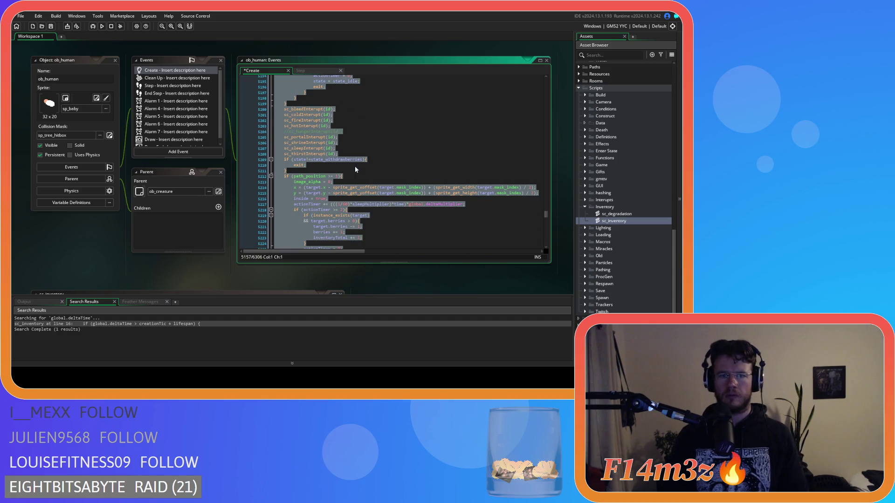
{"action": "scroll", "coordinate": [354, 166], "scroll_direction": "down", "scroll_amount": 6}
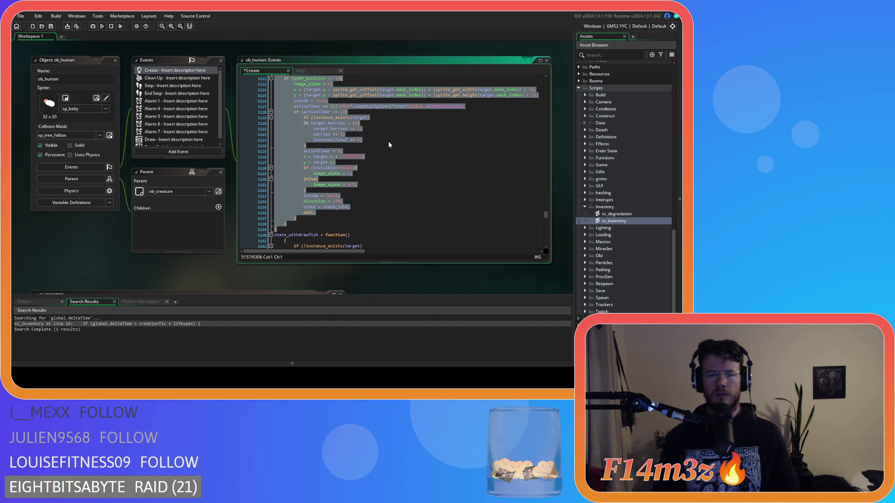
{"action": "left_click", "coordinate": [389, 142]}
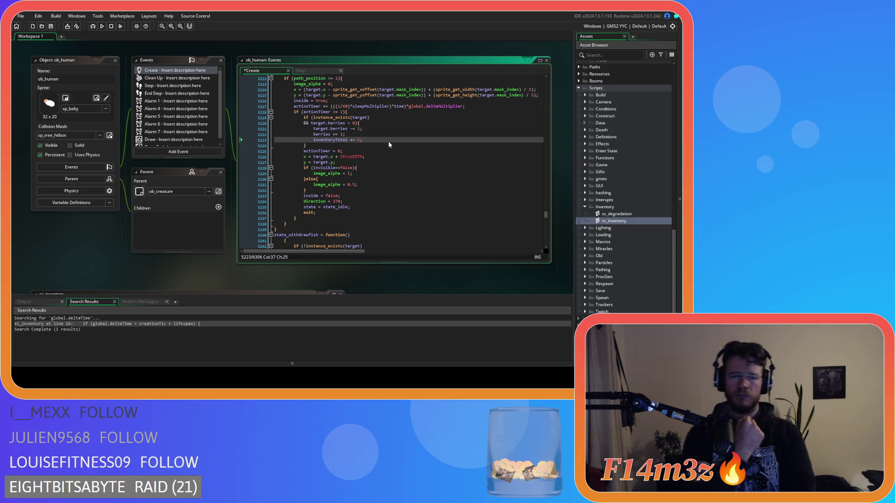
{"action": "key", "text": "Up"}
{"action": "scroll", "coordinate": [397, 177], "scroll_direction": "up", "scroll_amount": 10}
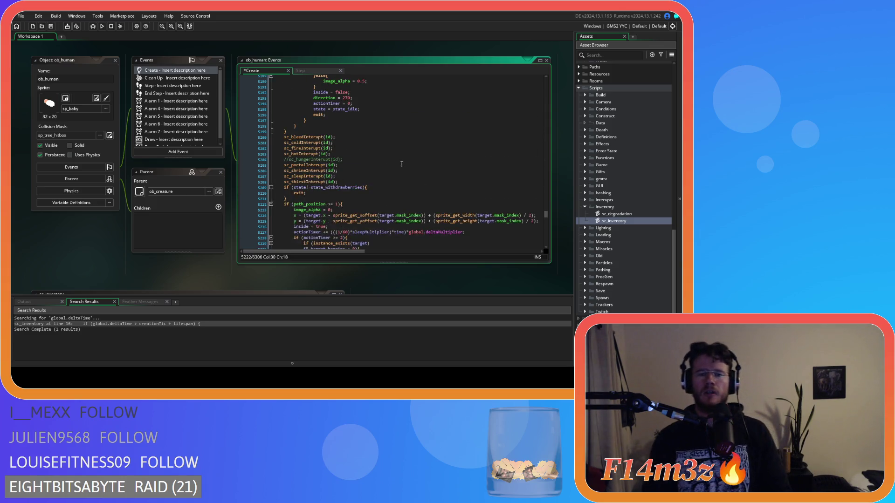
{"action": "scroll", "coordinate": [397, 177], "scroll_direction": "up", "scroll_amount": 11}
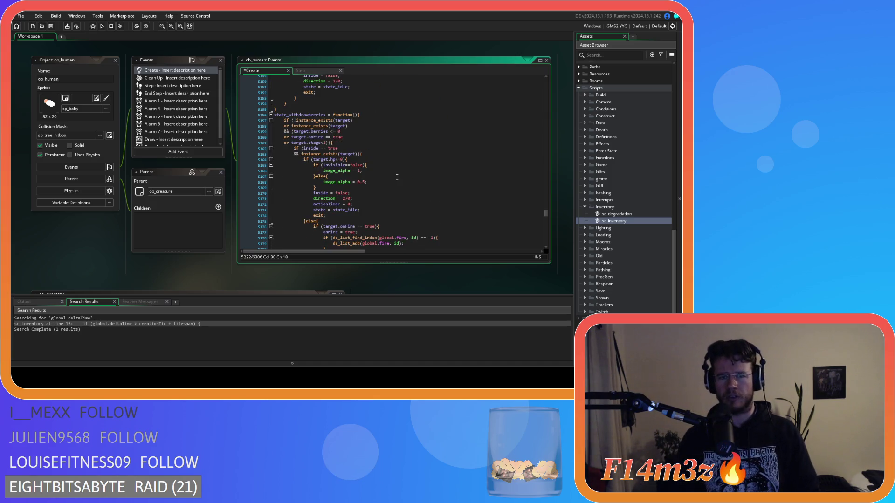
{"action": "scroll", "coordinate": [396, 177], "scroll_direction": "down", "scroll_amount": 18}
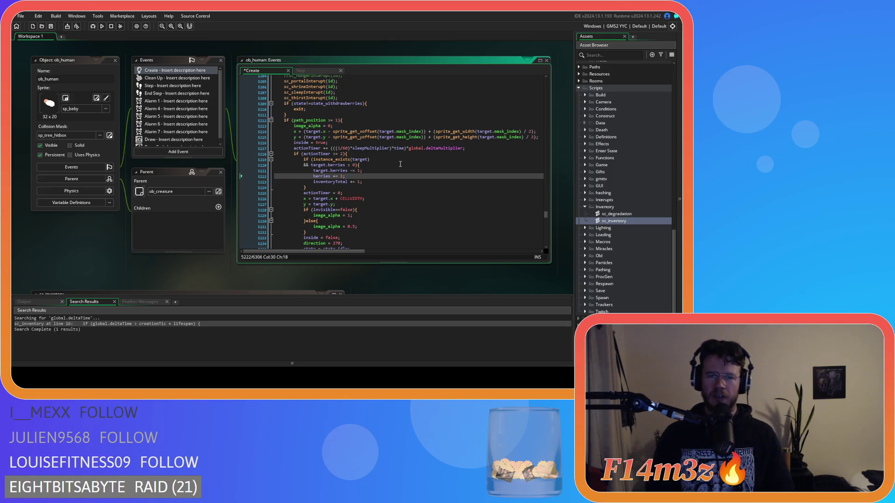
{"action": "left_click", "coordinate": [401, 164]}
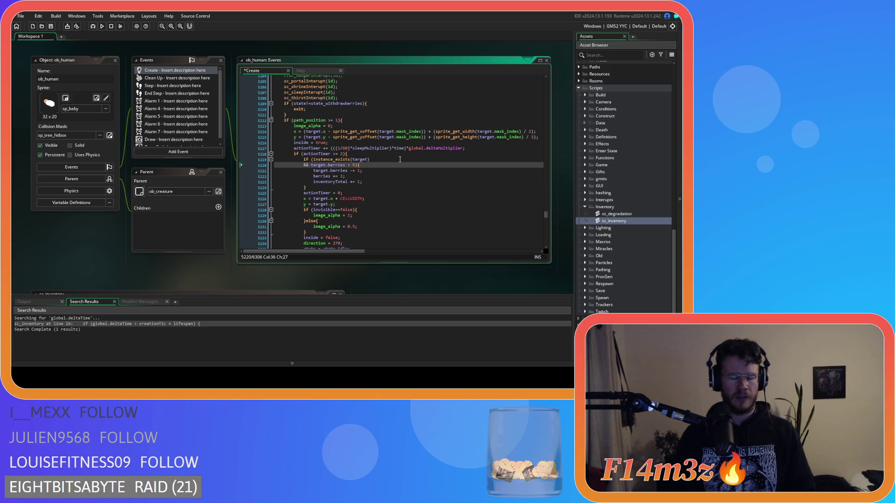
{"action": "key", "text": "ctrl+h"}
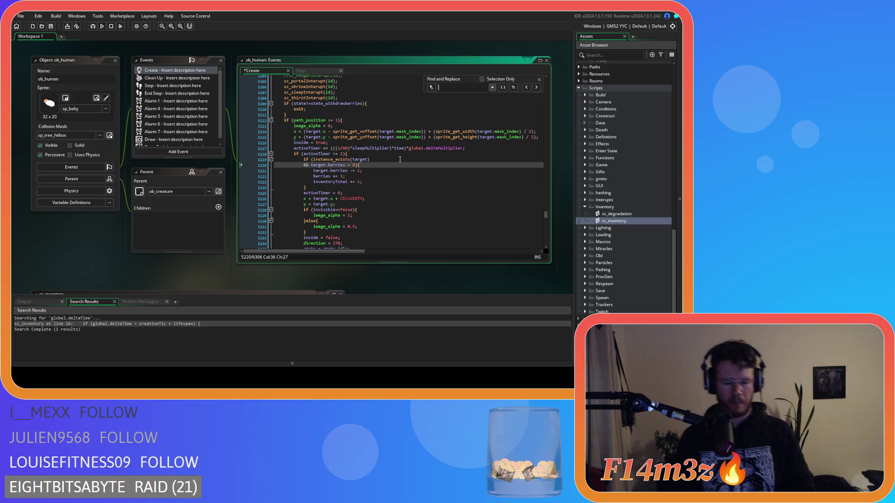
- Find state_harvesting and place the caret at the end of the meat array_push line
{"action": "type", "text": "state_harvesti"}
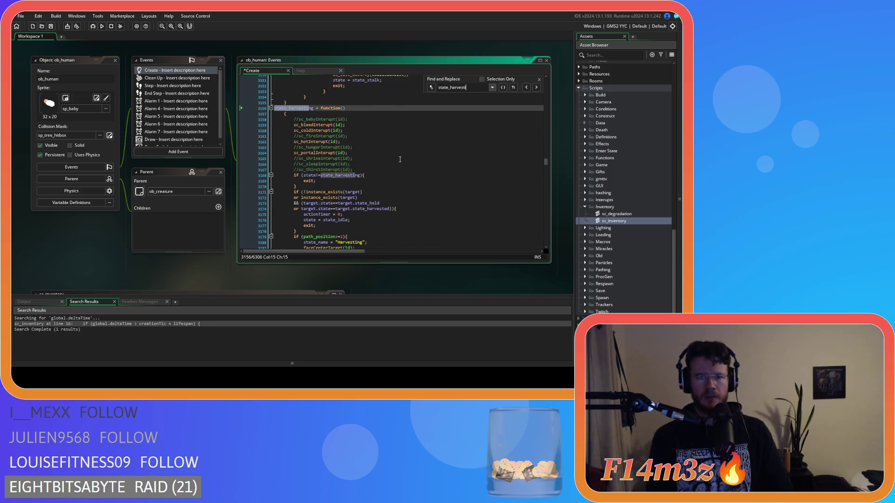
{"action": "type", "text": "ng"}
{"action": "scroll", "coordinate": [409, 167], "scroll_direction": "down", "scroll_amount": 3}
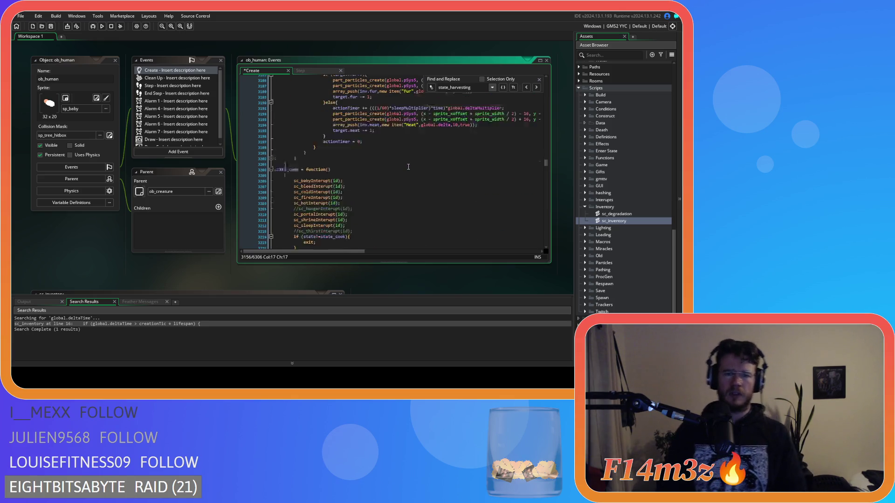
{"action": "scroll", "coordinate": [413, 164], "scroll_direction": "up", "scroll_amount": 5}
{"action": "scroll", "coordinate": [417, 161], "scroll_direction": "down", "scroll_amount": 2}
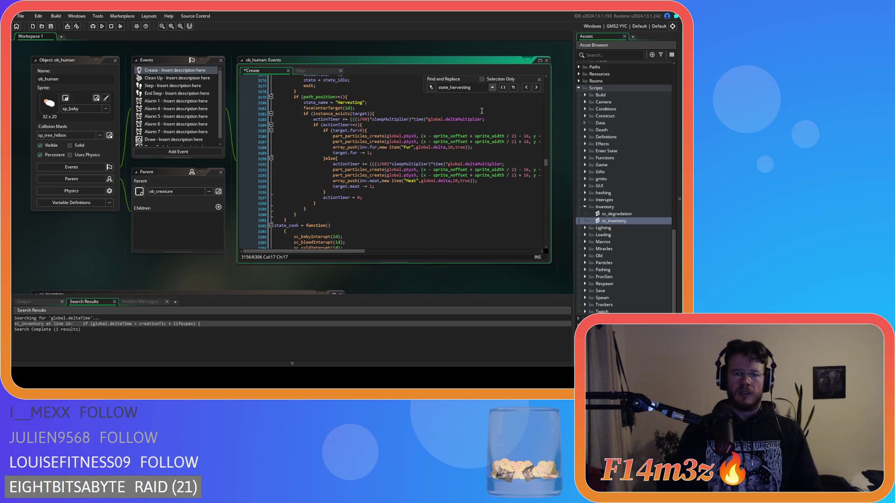
{"action": "left_click", "coordinate": [539, 80]}
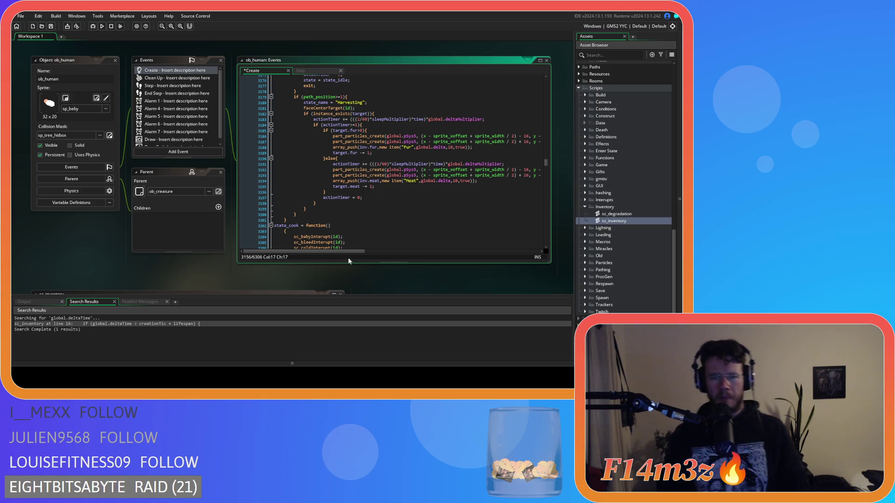
{"action": "left_click_drag", "start_coordinate": [349, 250], "coordinate": [363, 252]}
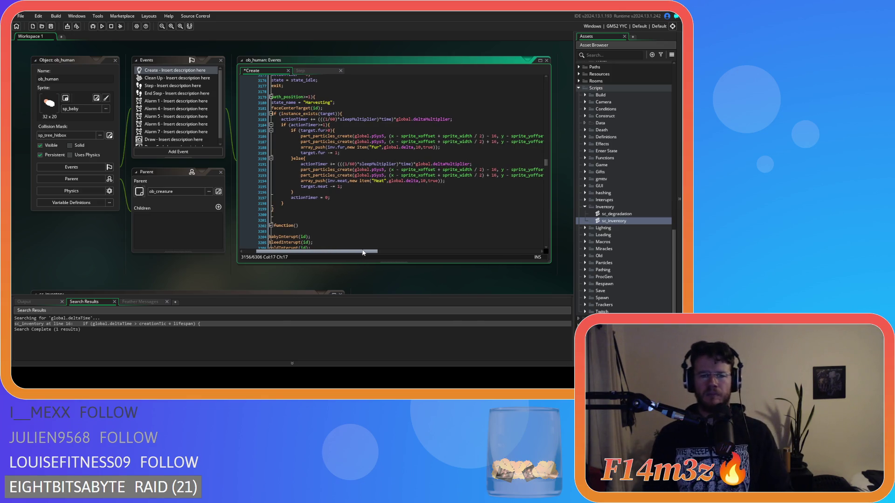
{"action": "left_click", "coordinate": [455, 182]}
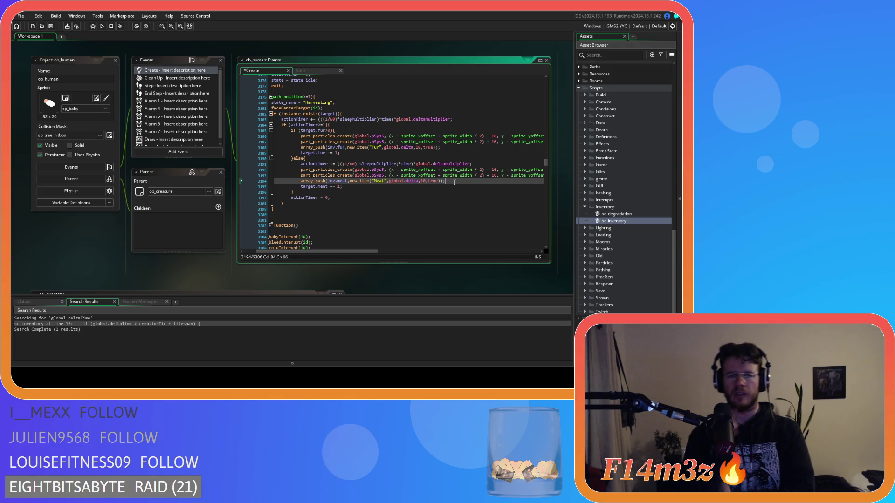
{"action": "mouse_move", "coordinate": [322, 181]}
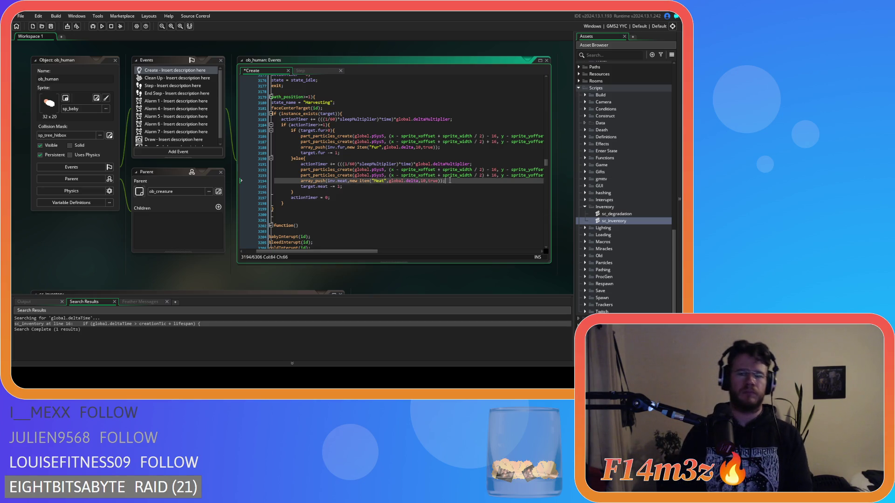
- On a new line below the meat array_push, type 'array_' and choose array_insert from the completion list
{"action": "key", "text": "Return"}
{"action": "type", "text": "arr"}
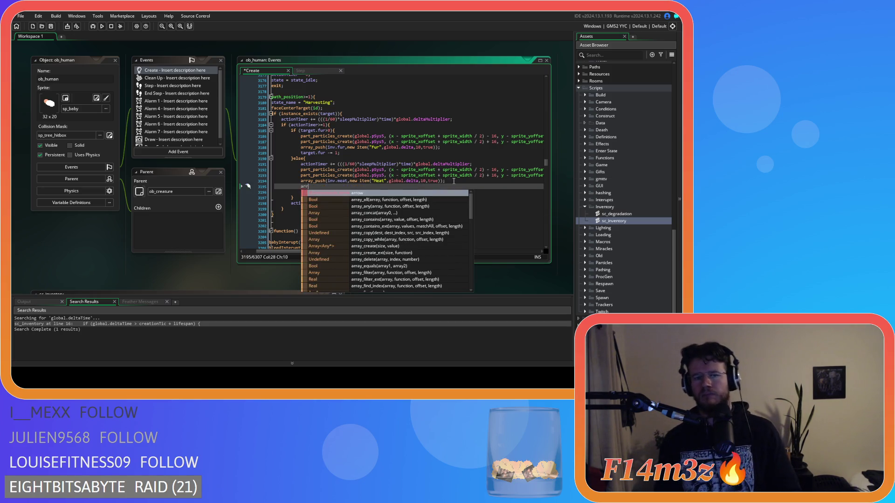
{"action": "type", "text": "ay_"}
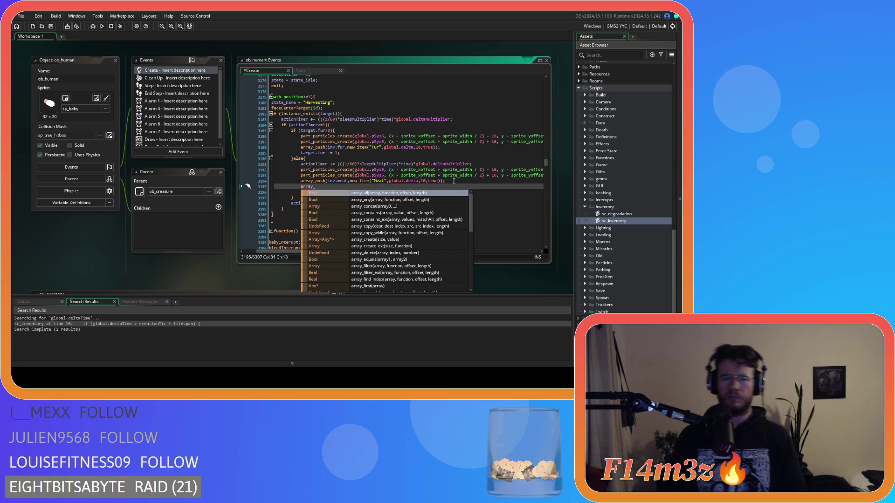
{"action": "scroll", "coordinate": [456, 235], "scroll_direction": "down", "scroll_amount": 1}
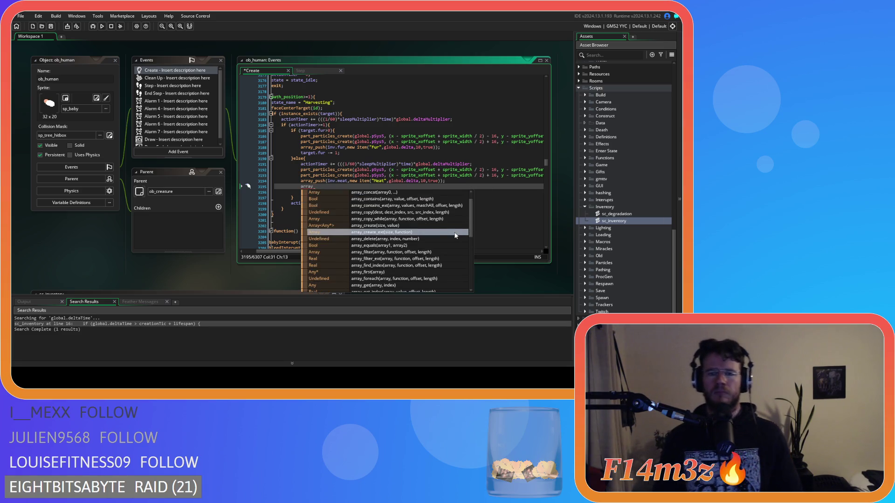
{"action": "scroll", "coordinate": [456, 236], "scroll_direction": "up", "scroll_amount": 1}
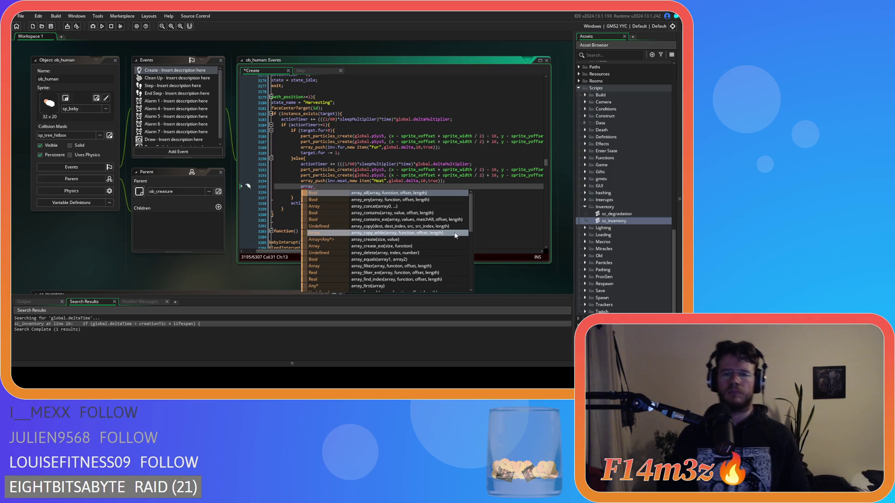
{"action": "scroll", "coordinate": [456, 235], "scroll_direction": "down", "scroll_amount": 1}
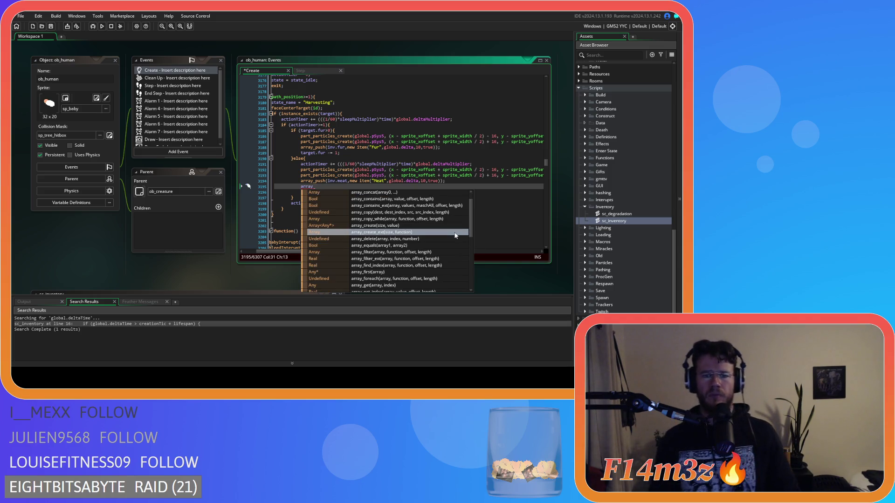
{"action": "scroll", "coordinate": [456, 235], "scroll_direction": "down", "scroll_amount": 1}
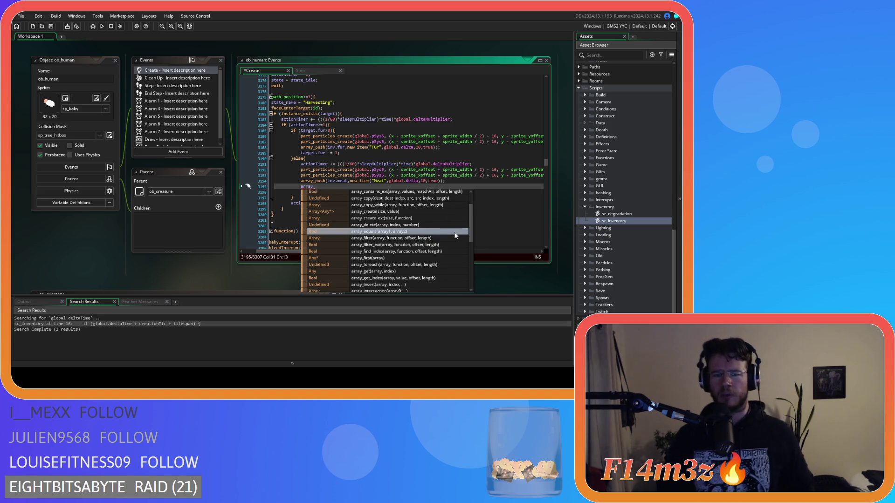
{"action": "scroll", "coordinate": [455, 236], "scroll_direction": "down", "scroll_amount": 1}
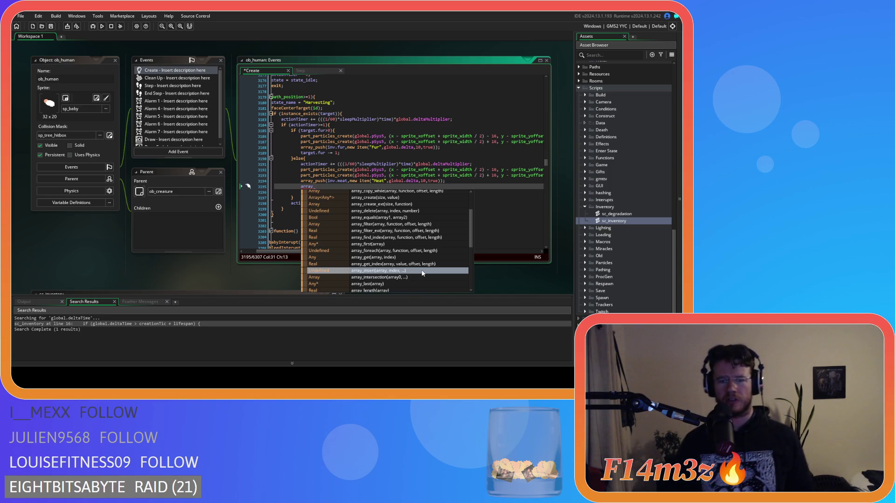
{"action": "scroll", "coordinate": [423, 274], "scroll_direction": "down", "scroll_amount": 3}
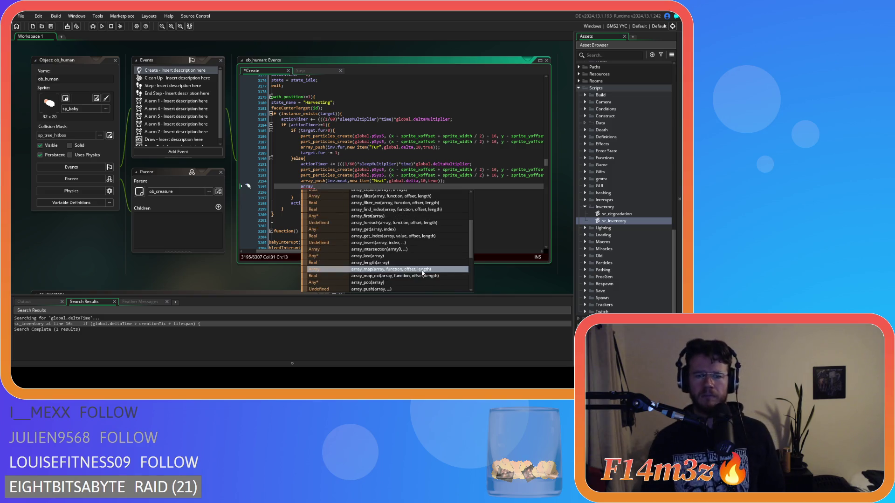
{"action": "scroll", "coordinate": [424, 274], "scroll_direction": "down", "scroll_amount": 3}
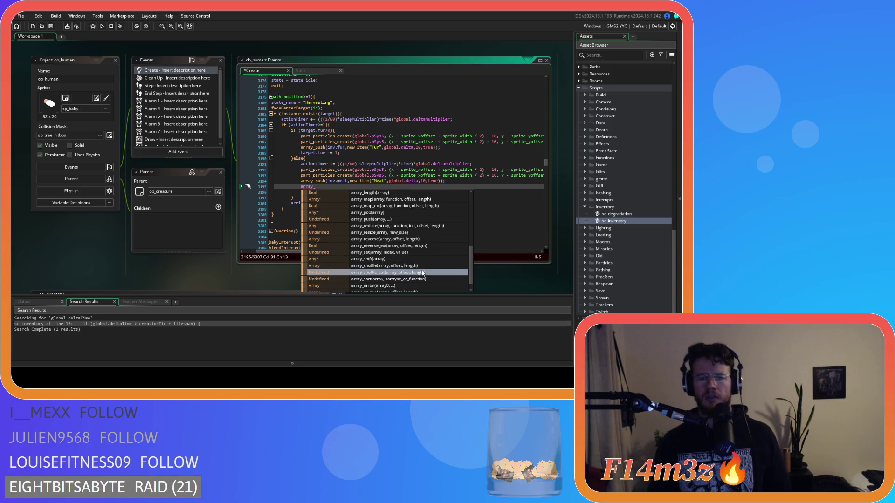
{"action": "scroll", "coordinate": [423, 274], "scroll_direction": "down", "scroll_amount": 2}
{"action": "scroll", "coordinate": [423, 273], "scroll_direction": "up", "scroll_amount": 5}
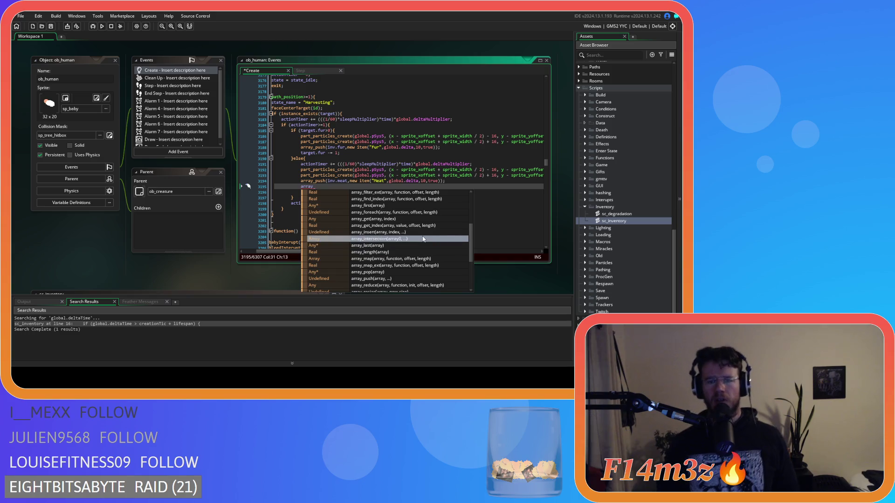
{"action": "left_click", "coordinate": [423, 232]}
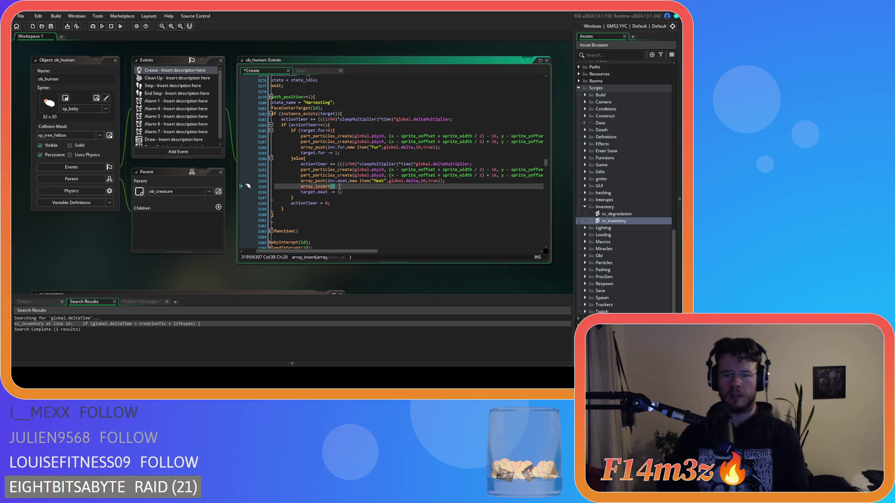
- Delete the extra array_insert line
{"action": "key", "text": "BackSpace"}
{"action": "key", "text": "BackSpace"}
{"action": "key", "text": "BackSpace"}
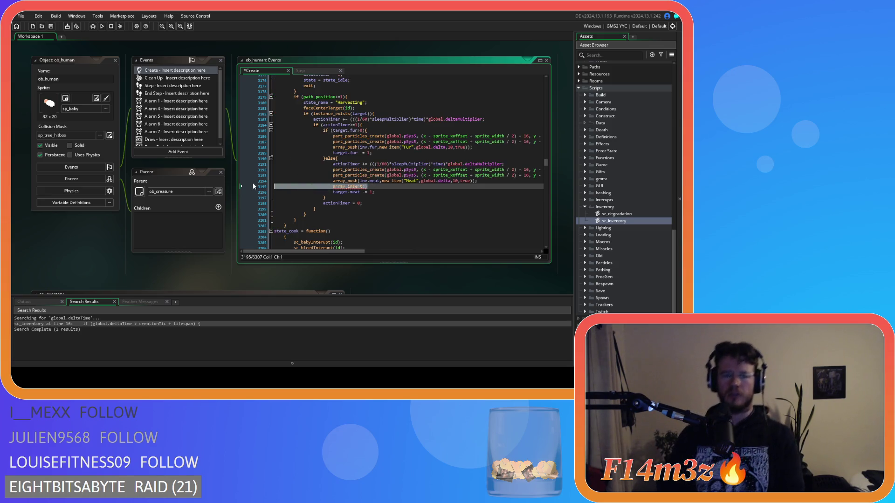
{"action": "key", "text": "ctrl+z"}
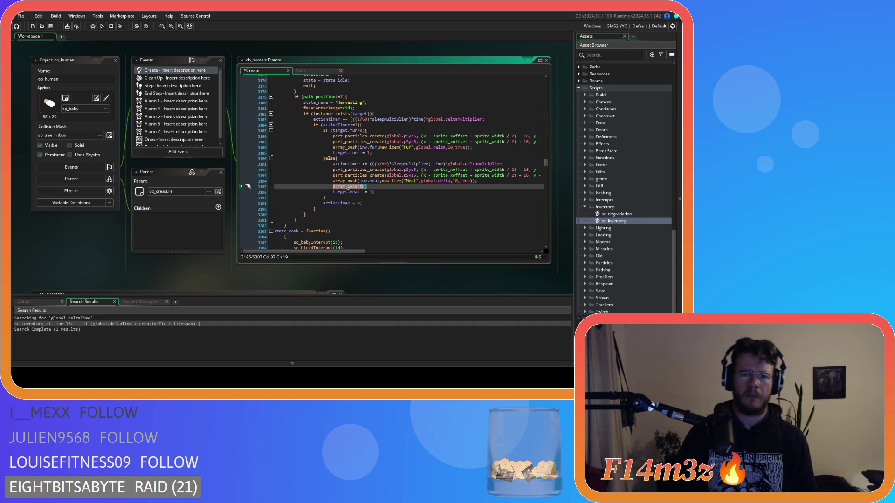
{"action": "left_click_drag", "start_coordinate": [367, 186], "coordinate": [291, 189]}
{"action": "key", "text": "BackSpace"}
{"action": "key", "text": "BackSpace"}
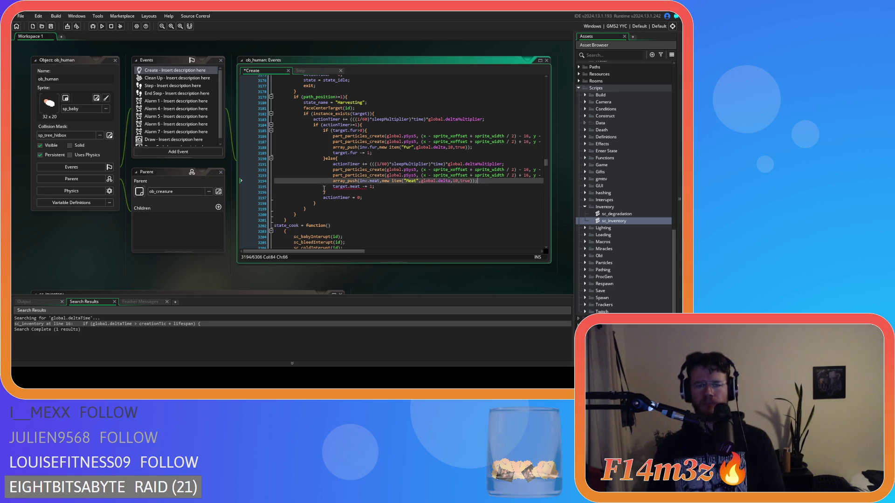
- Change the Meat array_push to array_insert into inv.meat at index 0, and save
{"action": "double_click", "coordinate": [345, 182]}
{"action": "type", "text": "array_insert"}
{"action": "left_click", "coordinate": [384, 184]}
{"action": "key", "text": "Up"}
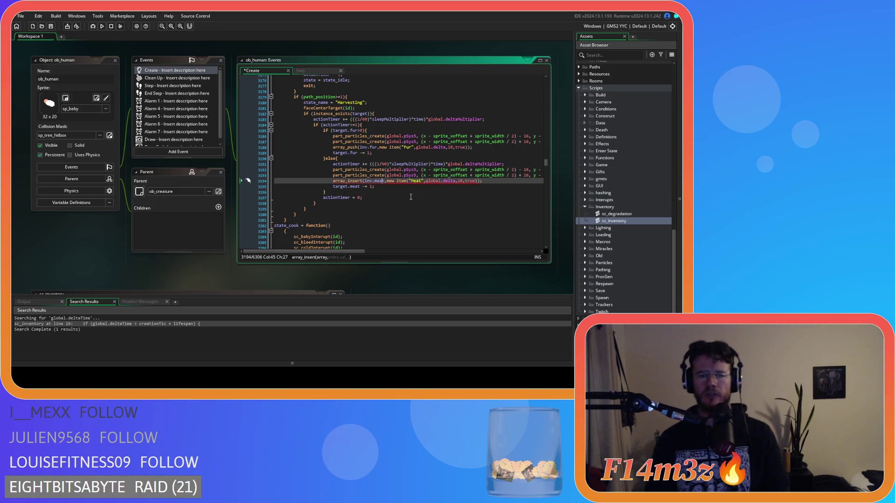
{"action": "key", "text": "Right"}
{"action": "key", "text": "Right"}
{"action": "type", "text": "0,"}
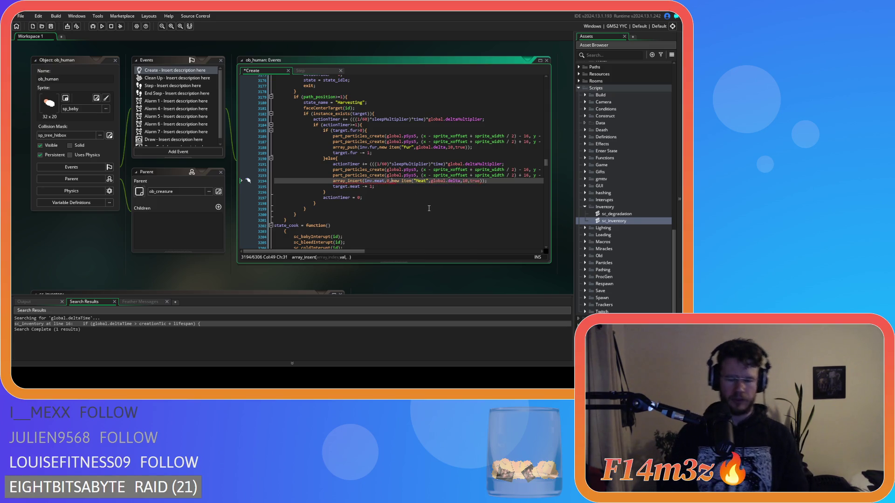
{"action": "left_click", "coordinate": [491, 181]}
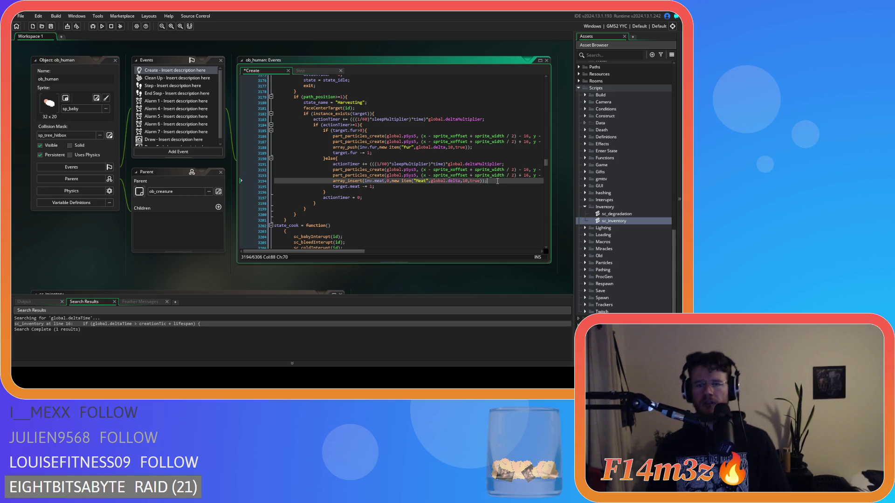
{"action": "double_click", "coordinate": [349, 182]}
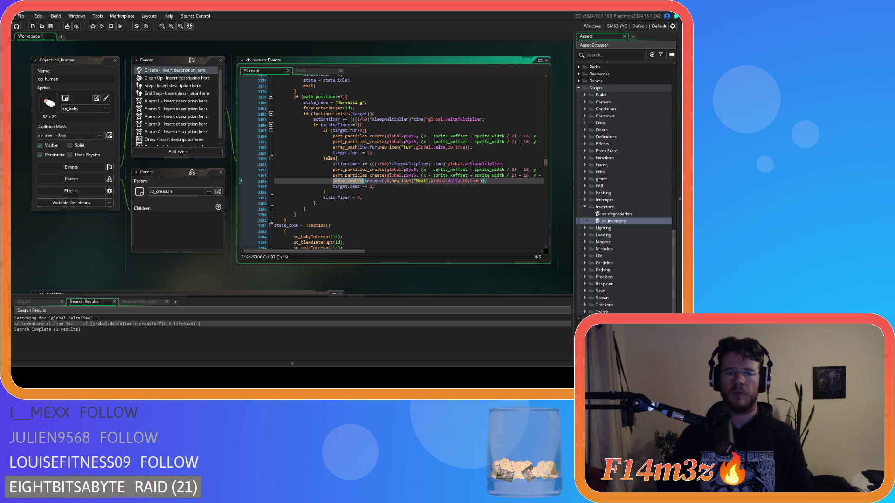
{"action": "left_click", "coordinate": [378, 187]}
{"action": "key", "text": "ctrl+s"}
- Change the Fur item's last argument from true to false and save
{"action": "left_click", "coordinate": [410, 199]}
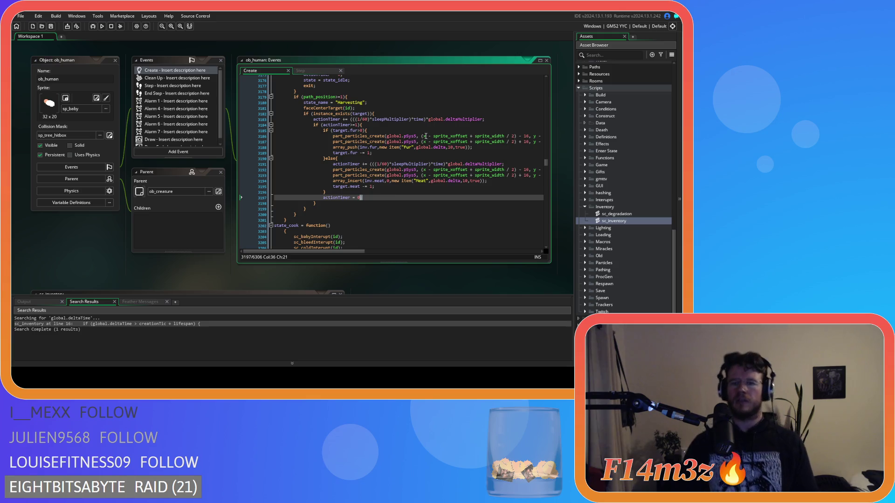
{"action": "type", "text": "0;"}
{"action": "left_click", "coordinate": [461, 152]}
{"action": "double_click", "coordinate": [461, 148]}
{"action": "type", "text": "fa"}
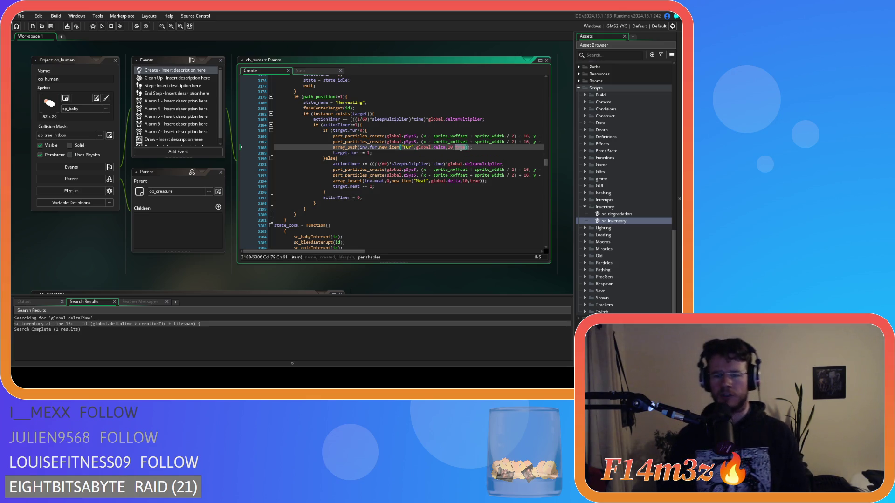
{"action": "type", "text": "lse"}
{"action": "key", "text": "ctrl+s"}
- Search the code for state_pickberries
{"action": "left_click", "coordinate": [494, 183]}
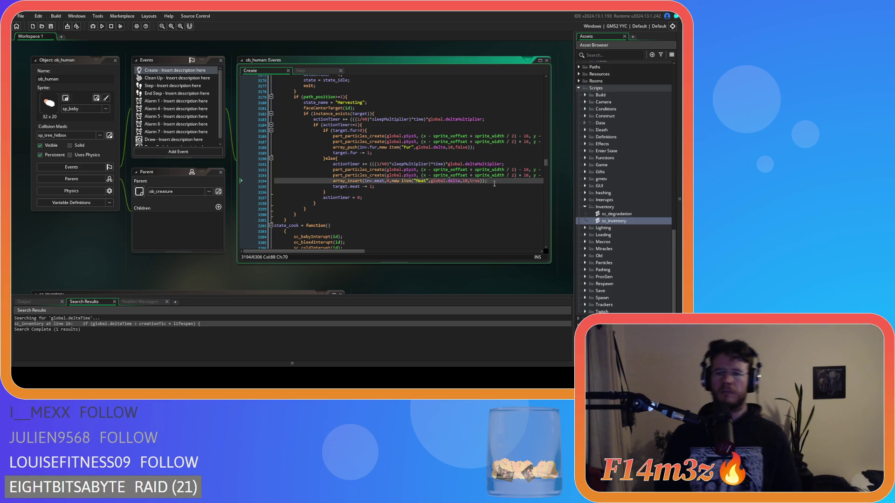
{"action": "left_click", "coordinate": [440, 153]}
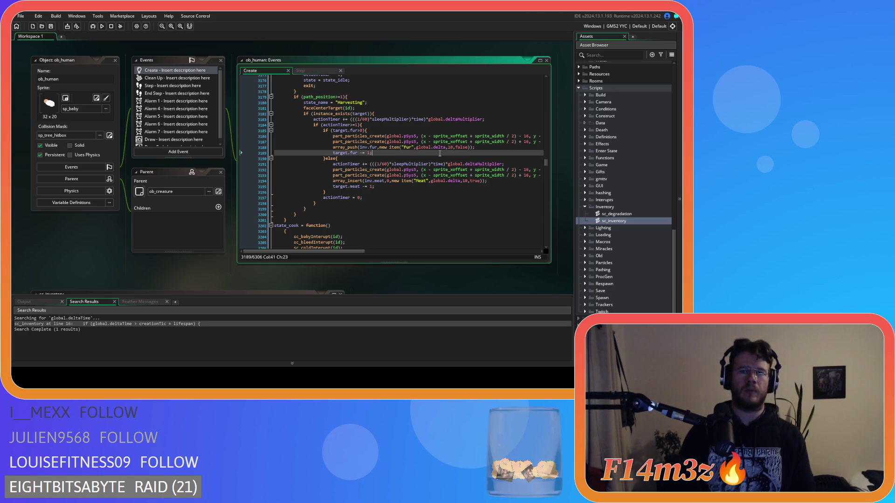
{"action": "key", "text": "ctrl+f"}
{"action": "type", "text": "state"}
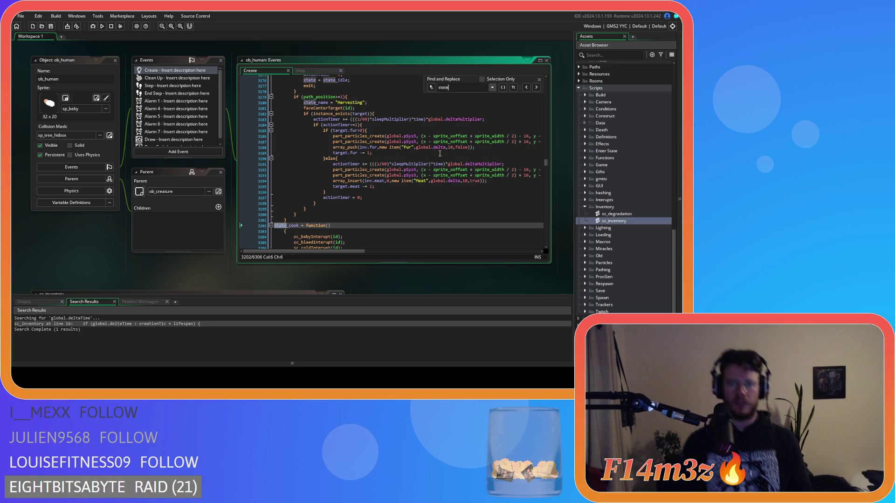
{"action": "type", "text": "_pickberries"}
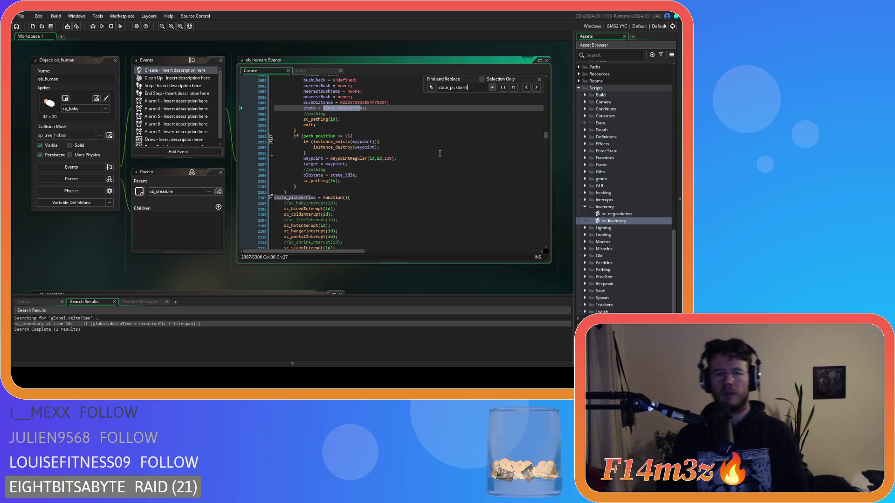
- Close the search and scroll to the Picking berries state line
{"action": "key", "text": "Escape"}
{"action": "scroll", "coordinate": [458, 197], "scroll_direction": "down", "scroll_amount": 15}
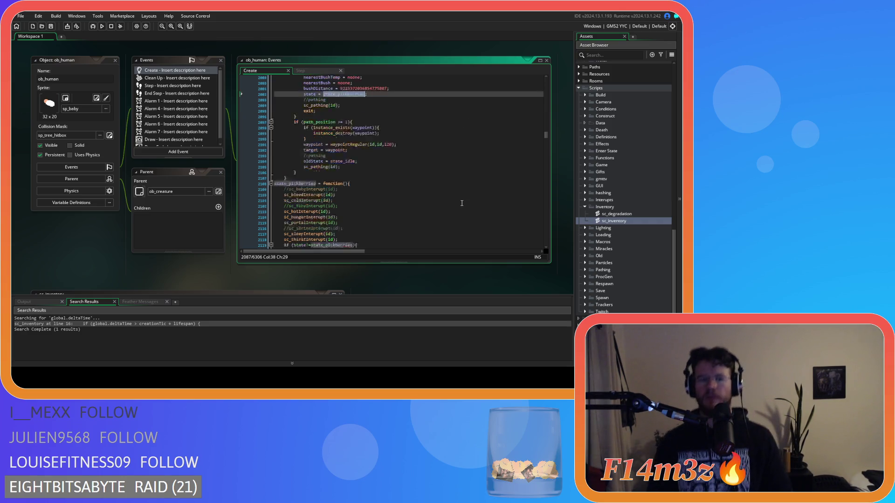
{"action": "scroll", "coordinate": [458, 197], "scroll_direction": "down", "scroll_amount": 3}
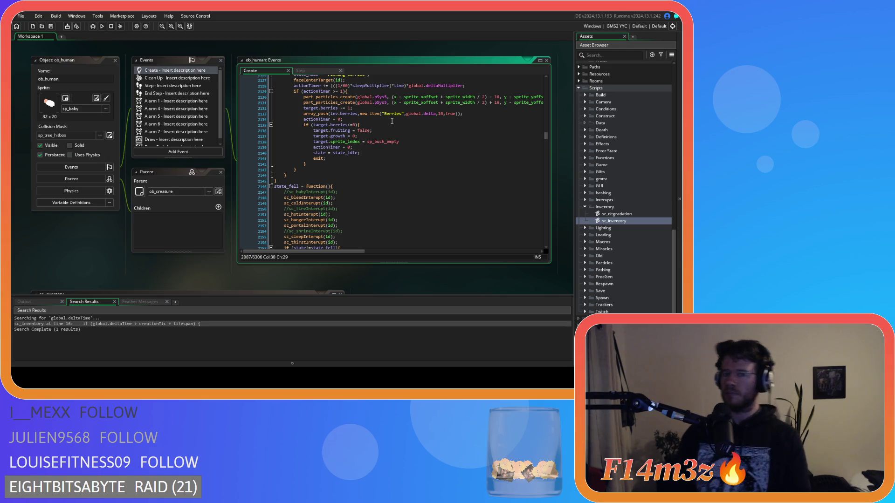
{"action": "scroll", "coordinate": [392, 121], "scroll_direction": "up", "scroll_amount": 3}
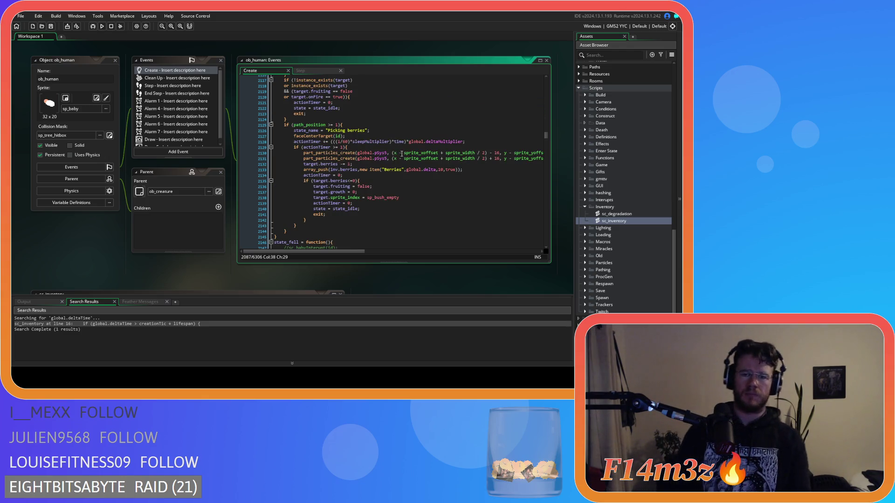
{"action": "left_click", "coordinate": [416, 131]}
- Search for state_harvesting, then change the search to state_pickberries and close it
{"action": "key", "text": "ctrl+f"}
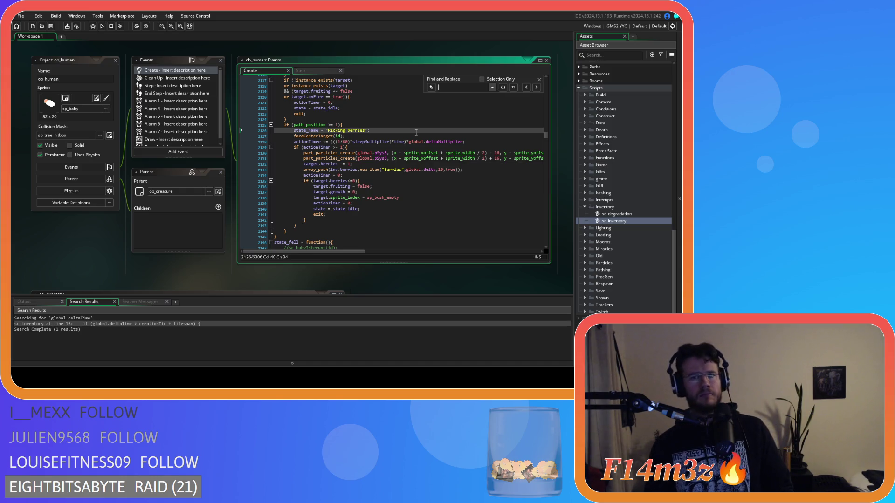
{"action": "type", "text": "state_harvesting"}
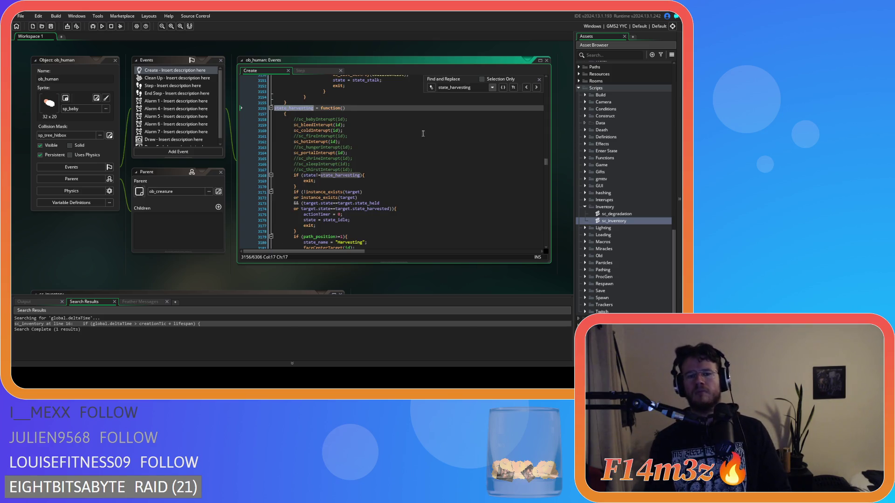
{"action": "scroll", "coordinate": [423, 134], "scroll_direction": "down", "scroll_amount": 10}
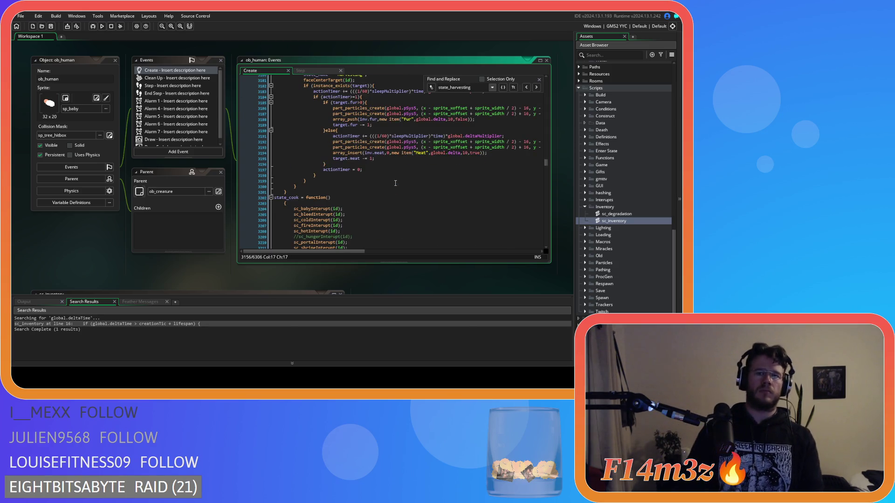
{"action": "left_click_drag", "start_coordinate": [470, 87], "coordinate": [451, 88]}
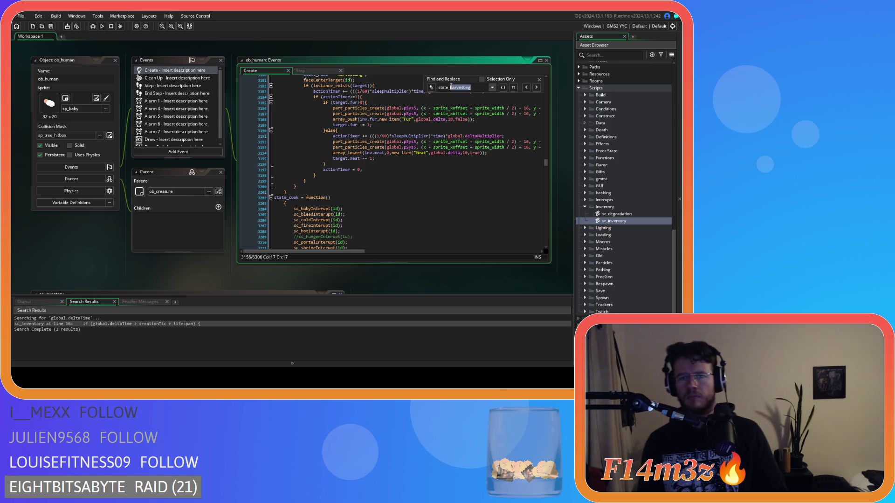
{"action": "type", "text": "pickberries"}
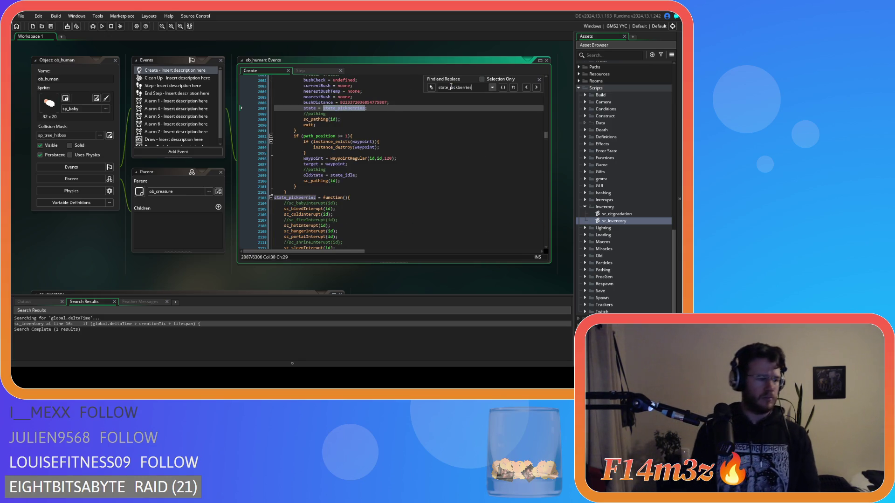
{"action": "left_click", "coordinate": [539, 79]}
- Replace array_push with array_insert on the Berries line, inserting at index 0 of inv.berries
{"action": "left_click", "coordinate": [441, 125]}
{"action": "scroll", "coordinate": [440, 126], "scroll_direction": "up", "scroll_amount": 5}
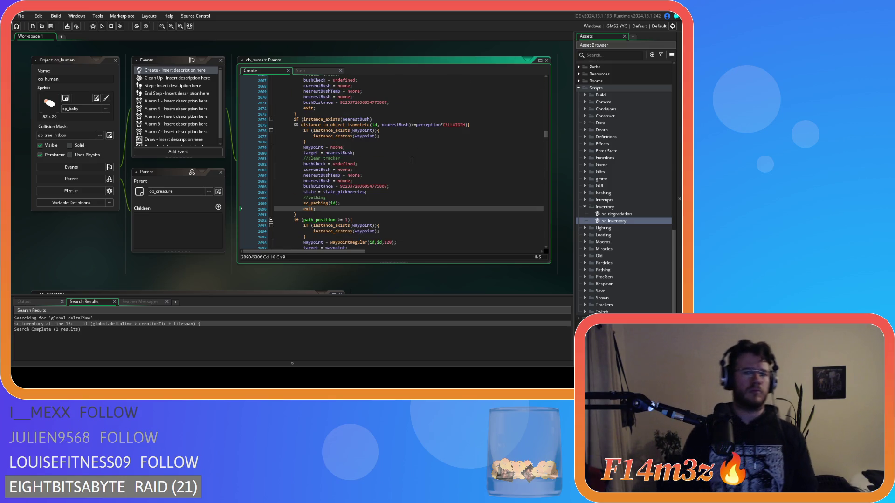
{"action": "scroll", "coordinate": [409, 160], "scroll_direction": "down", "scroll_amount": 4}
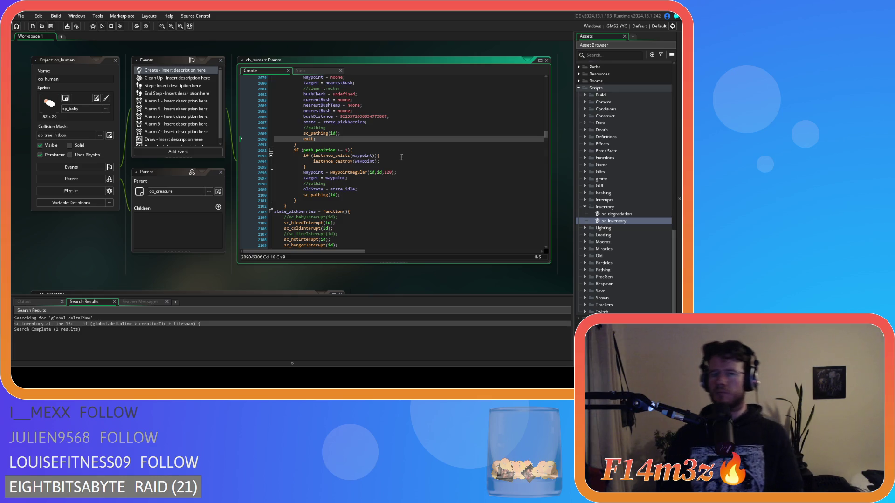
{"action": "scroll", "coordinate": [400, 156], "scroll_direction": "down", "scroll_amount": 10}
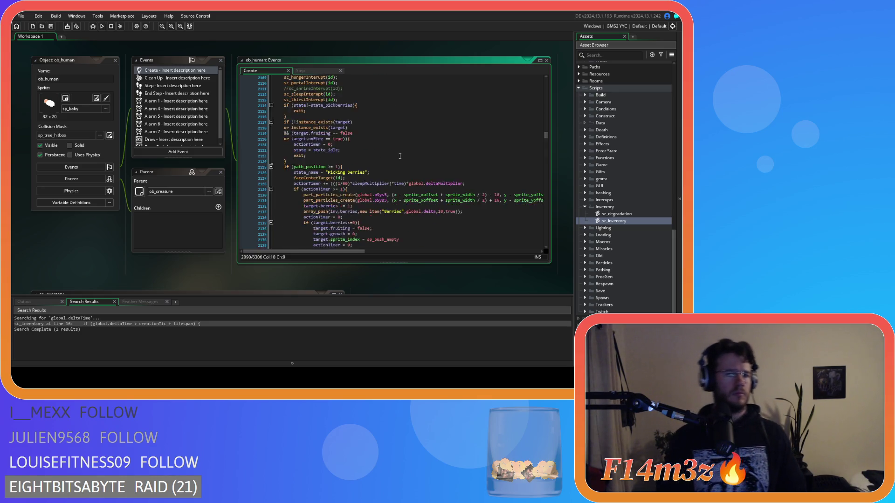
{"action": "scroll", "coordinate": [400, 155], "scroll_direction": "down", "scroll_amount": 5}
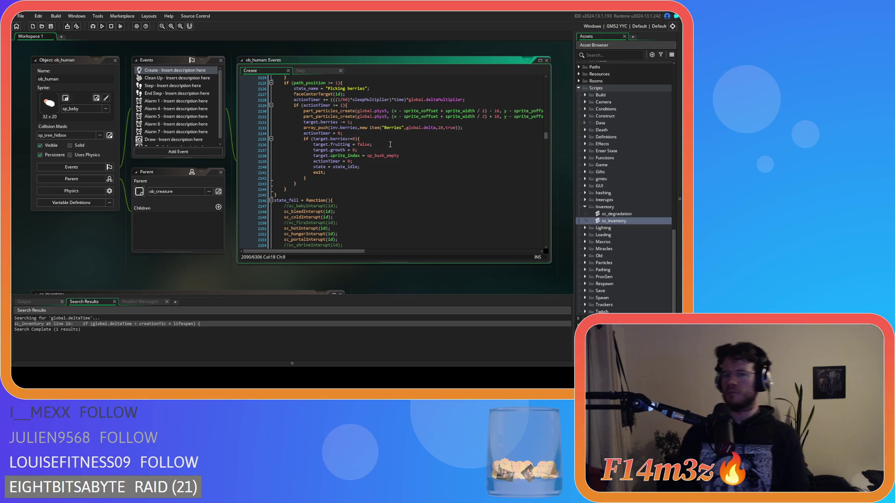
{"action": "double_click", "coordinate": [316, 127]}
{"action": "type", "text": "array_insert"}
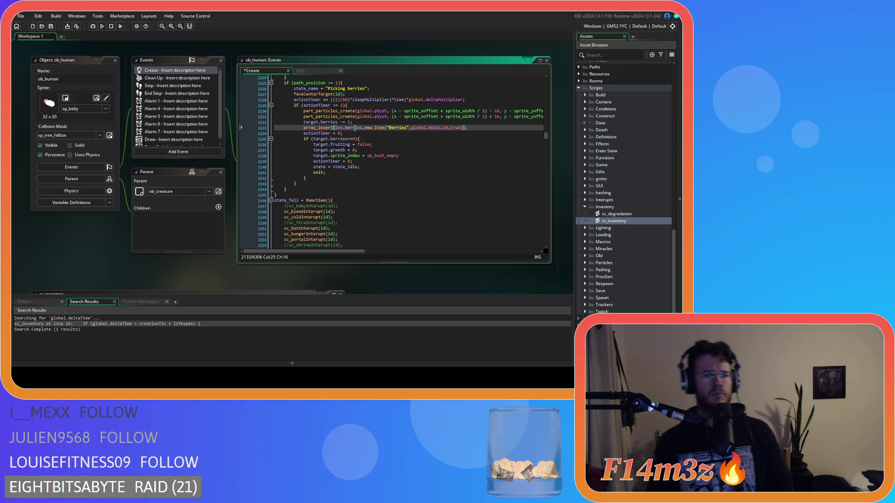
{"action": "left_click", "coordinate": [362, 128]}
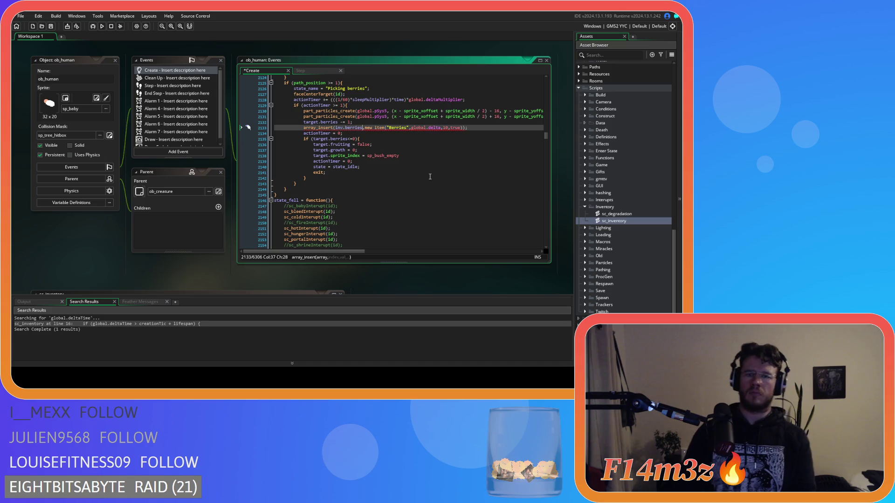
{"action": "key", "text": "Right"}
{"action": "type", "text": "0,"}
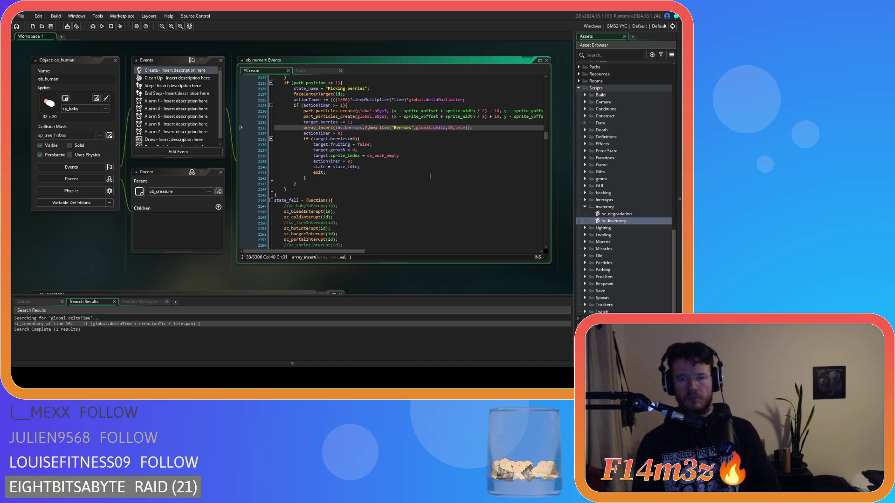
- Search the code for state_fish
{"action": "left_click", "coordinate": [479, 127]}
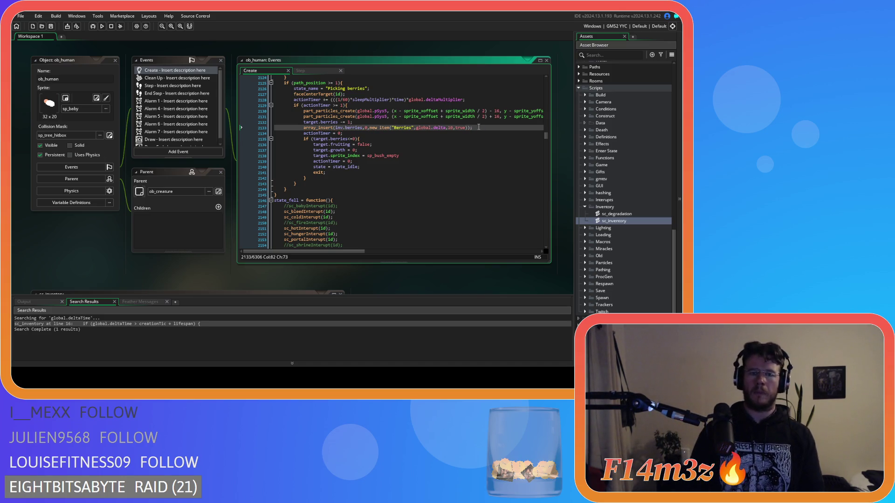
{"action": "type", "text": "st"}
{"action": "key", "text": "BackSpace"}
{"action": "key", "text": "BackSpace"}
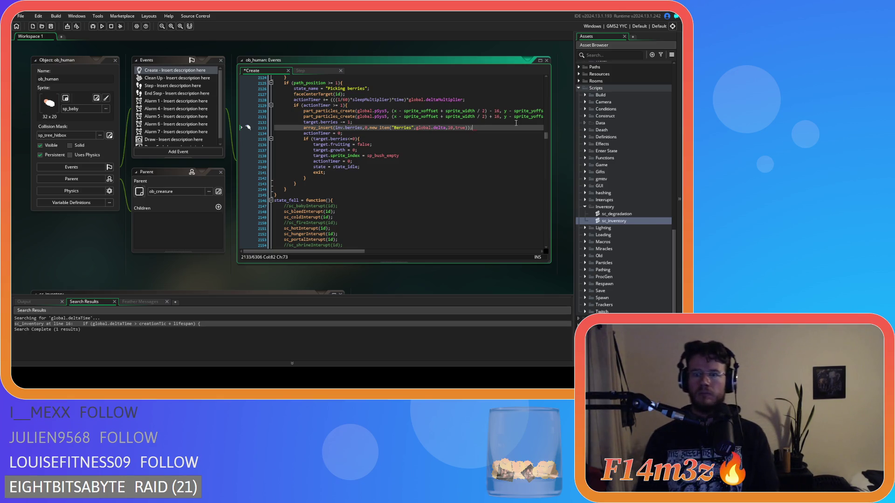
{"action": "key", "text": "ctrl+f"}
{"action": "type", "text": "state"}
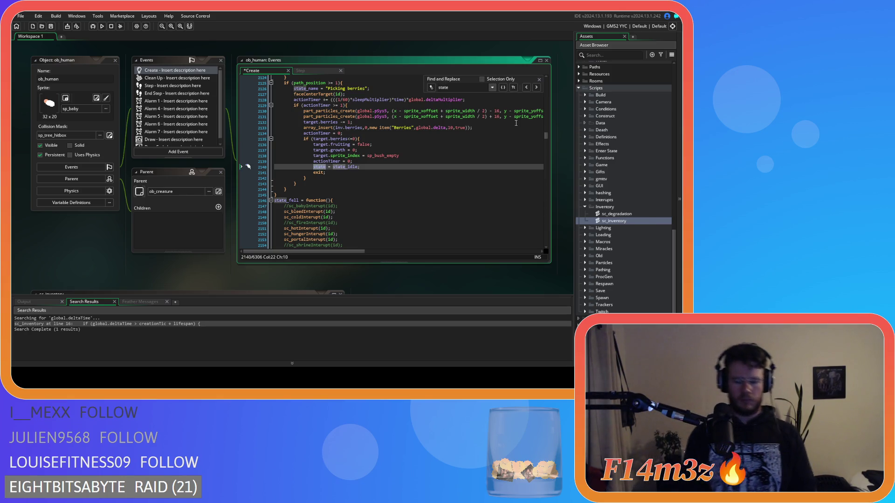
{"action": "type", "text": "_fish"}
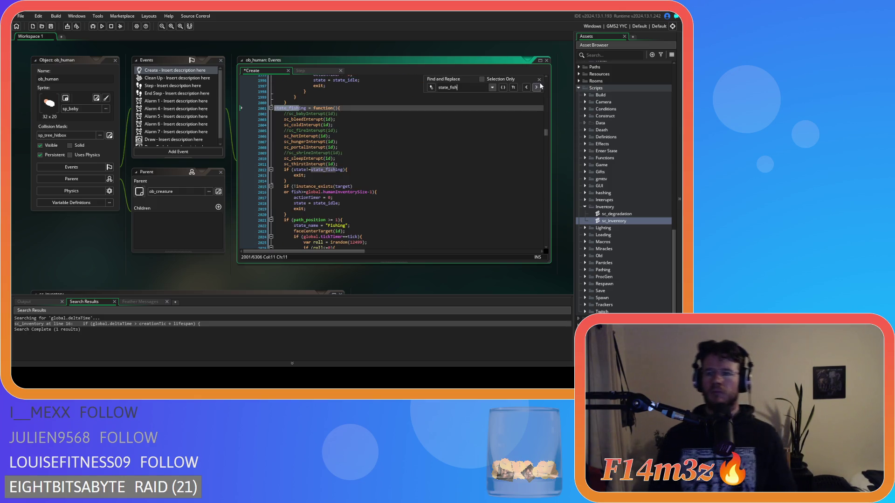
- Change line 2047 to array_insert on inv.fish at index 0, then save the Create event
{"action": "left_click", "coordinate": [539, 80]}
{"action": "scroll", "coordinate": [415, 192], "scroll_direction": "down", "scroll_amount": 10}
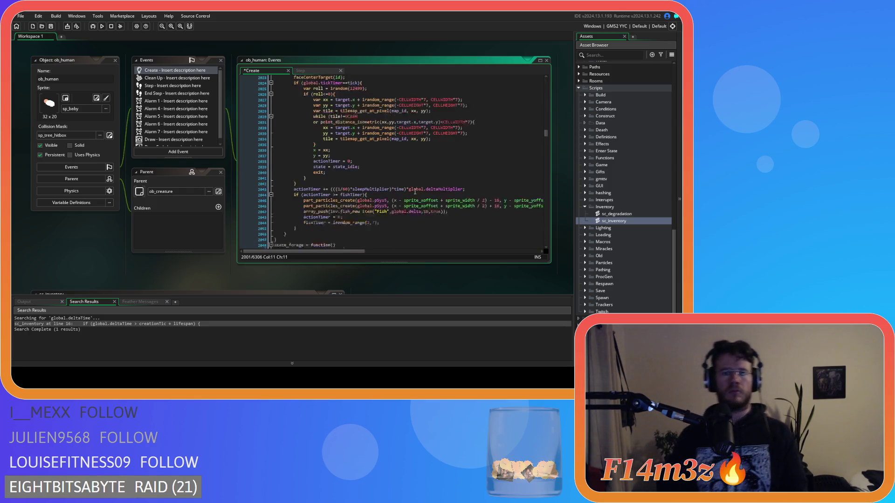
{"action": "left_click", "coordinate": [316, 184]}
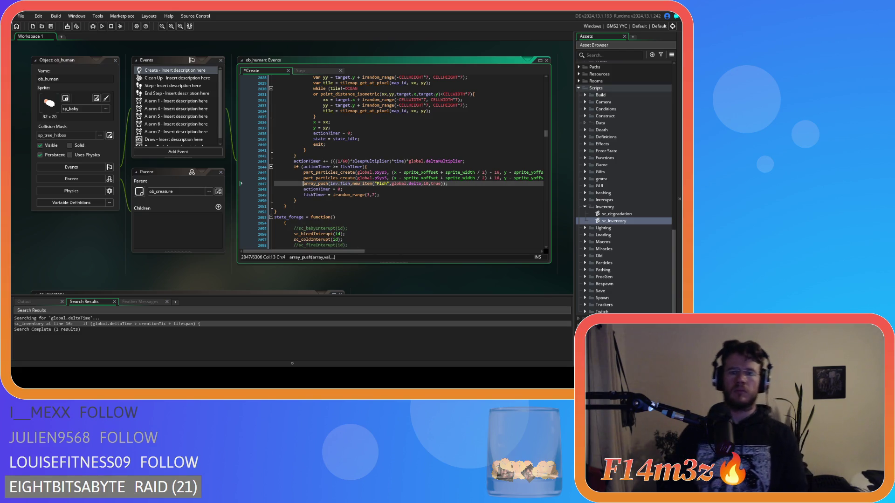
{"action": "key", "text": "Delete"}
{"action": "key", "text": "Delete"}
{"action": "key", "text": "Delete"}
{"action": "type", "text": "insert"}
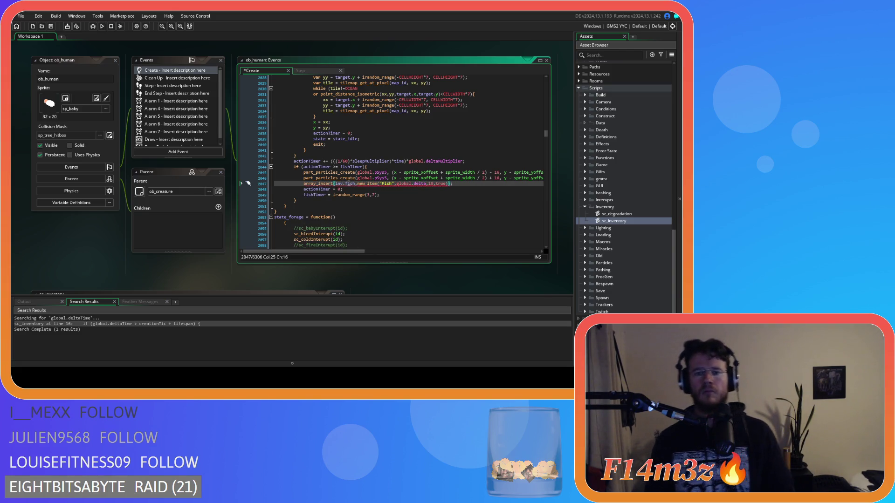
{"action": "left_click", "coordinate": [358, 183]}
{"action": "type", "text": "0,"}
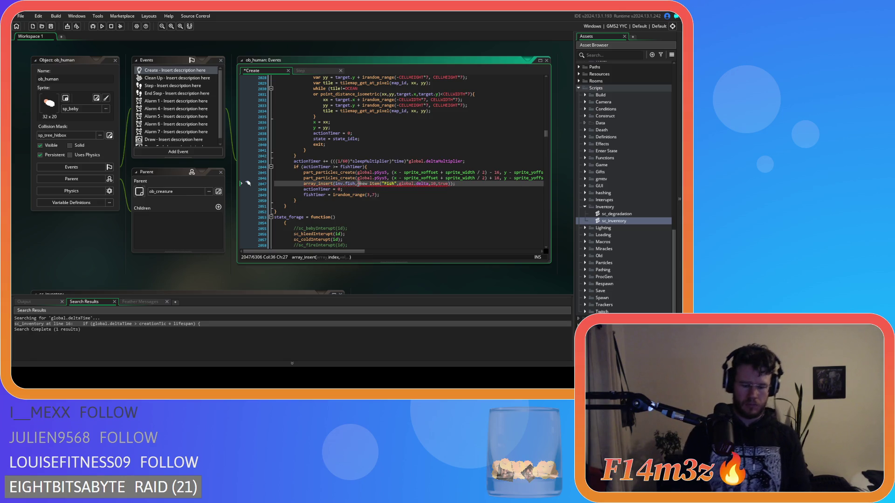
{"action": "left_click", "coordinate": [471, 184]}
{"action": "key", "text": "ctrl+s"}
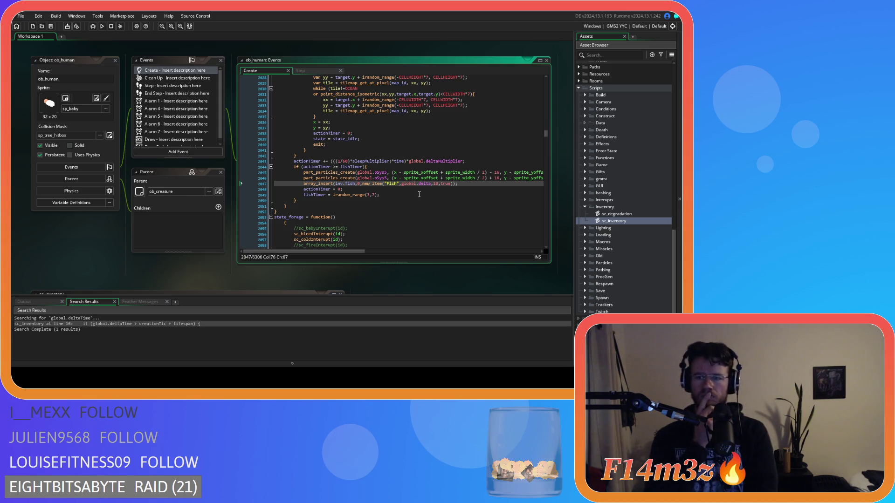
{"action": "key", "text": "ctrl+f"}
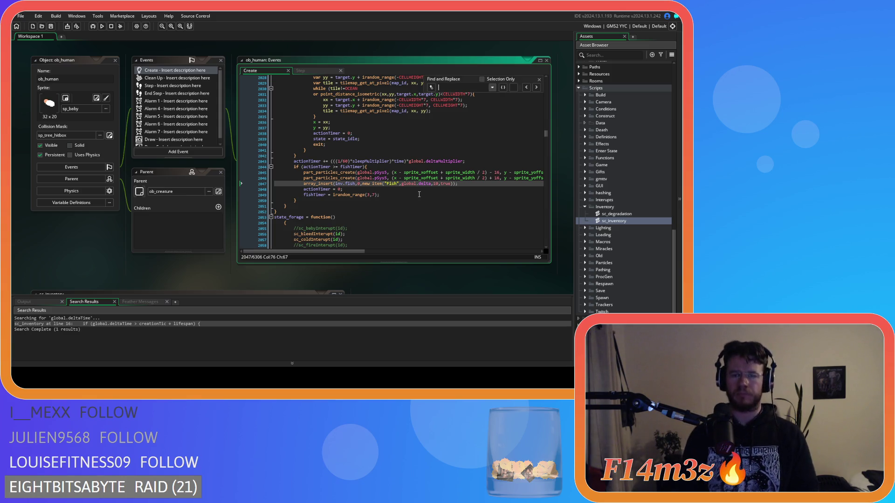
- Find state_withdrawberries and scroll down to its inventoryTotal line
{"action": "type", "text": "state_withdra"}
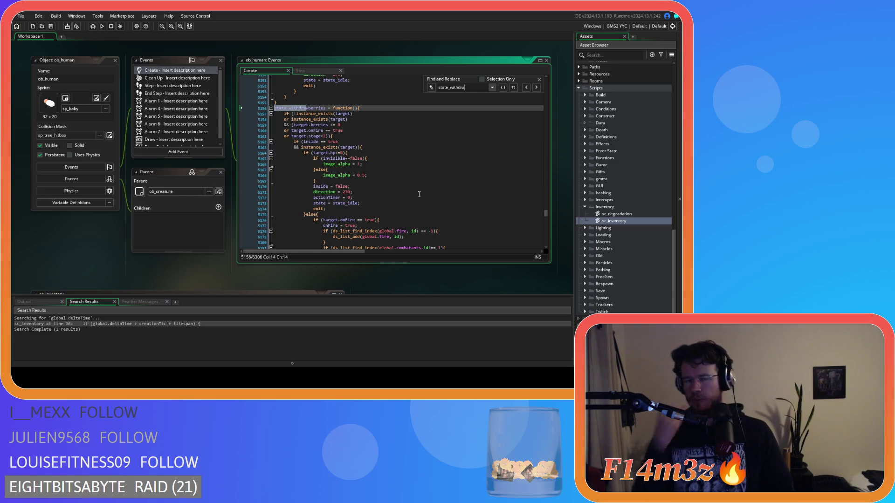
{"action": "left_click", "coordinate": [540, 81]}
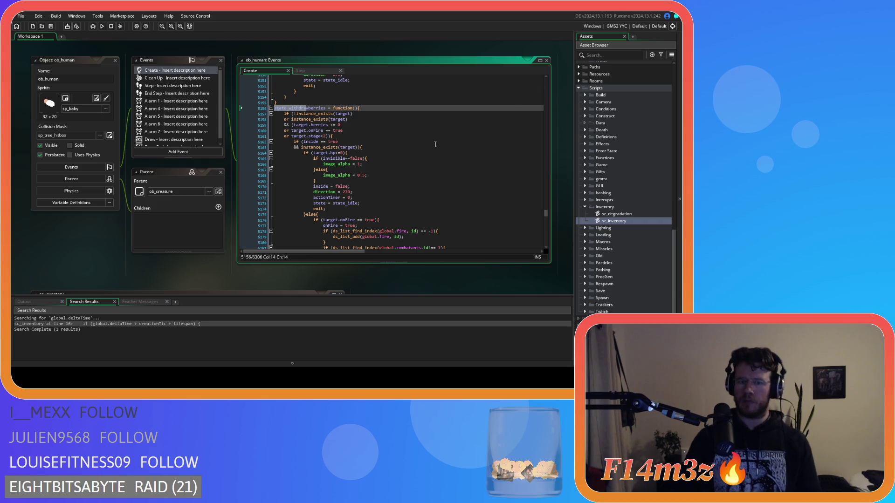
{"action": "left_click", "coordinate": [382, 142]}
{"action": "scroll", "coordinate": [382, 130], "scroll_direction": "down", "scroll_amount": 10}
{"action": "scroll", "coordinate": [382, 130], "scroll_direction": "down", "scroll_amount": 6}
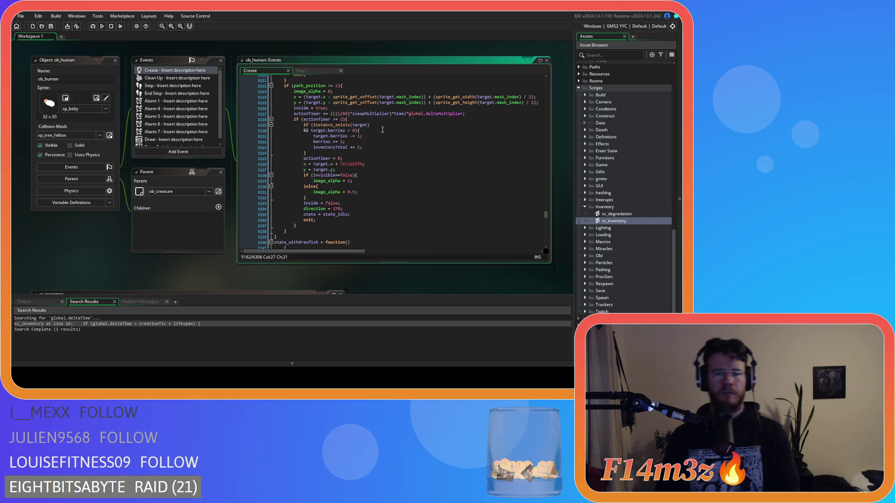
{"action": "left_click", "coordinate": [379, 132]}
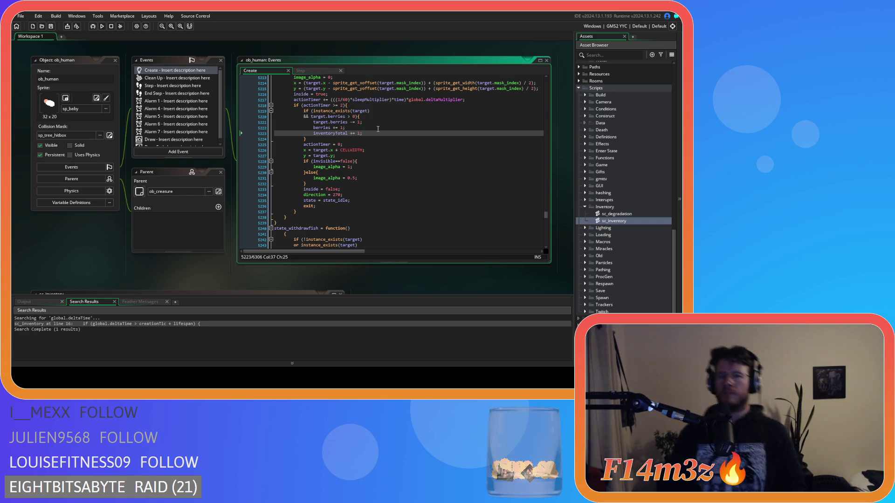
- Inspect the target.berries check on line 5159 and select the berries decrement on line 5221
{"action": "scroll", "coordinate": [378, 129], "scroll_direction": "up", "scroll_amount": 6}
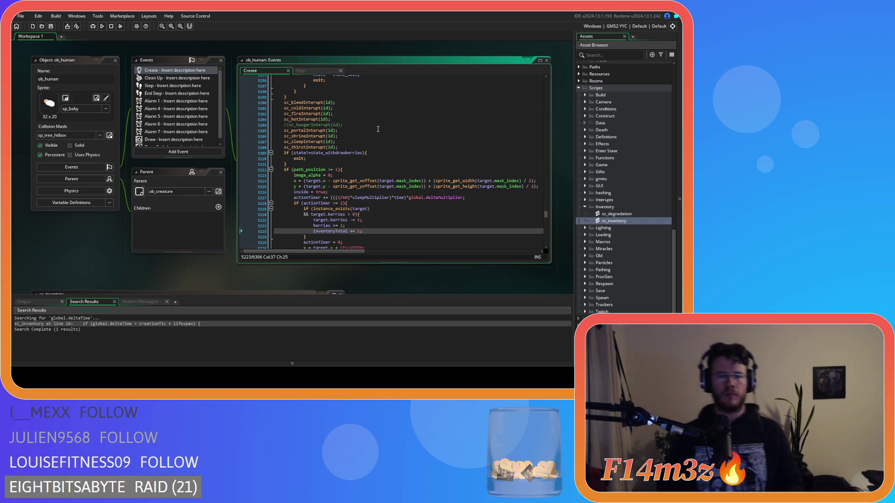
{"action": "scroll", "coordinate": [378, 129], "scroll_direction": "up", "scroll_amount": 12}
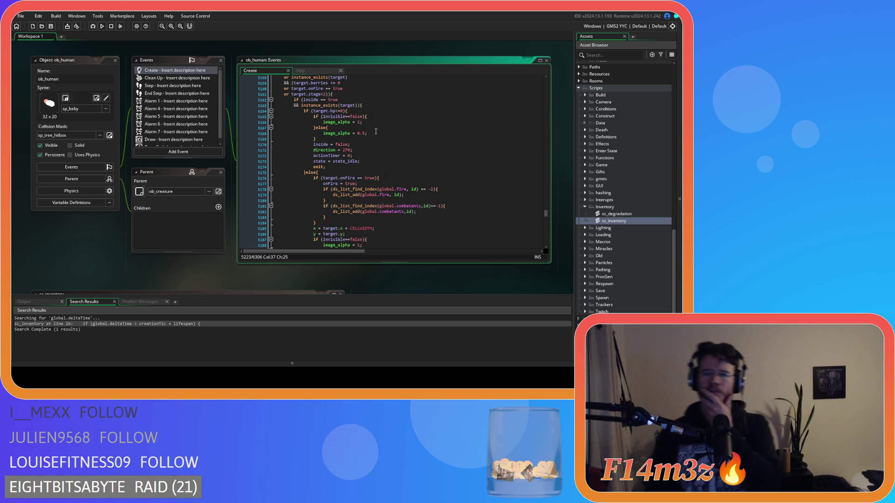
{"action": "scroll", "coordinate": [362, 145], "scroll_direction": "up", "scroll_amount": 3}
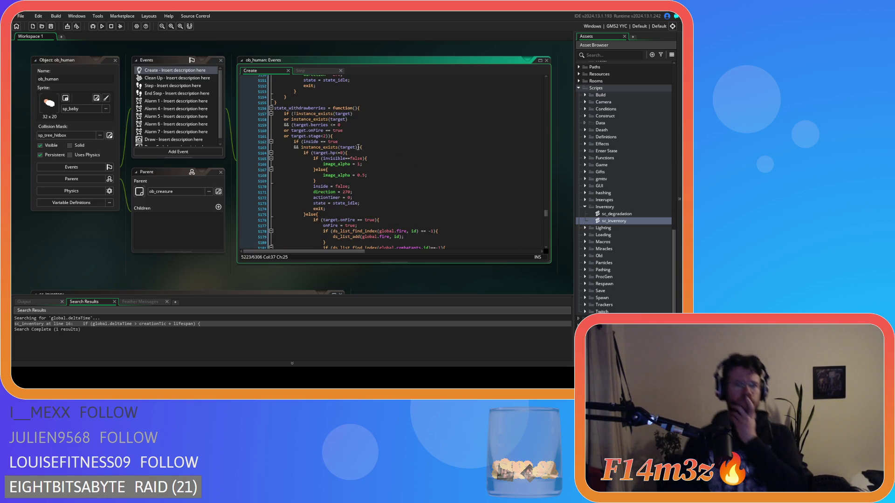
{"action": "left_click", "coordinate": [306, 126]}
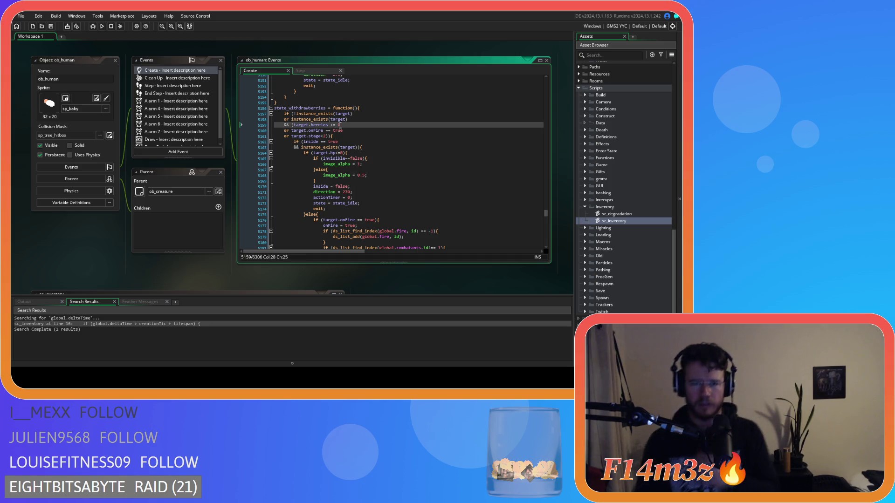
{"action": "left_click_drag", "start_coordinate": [306, 126], "coordinate": [295, 128]}
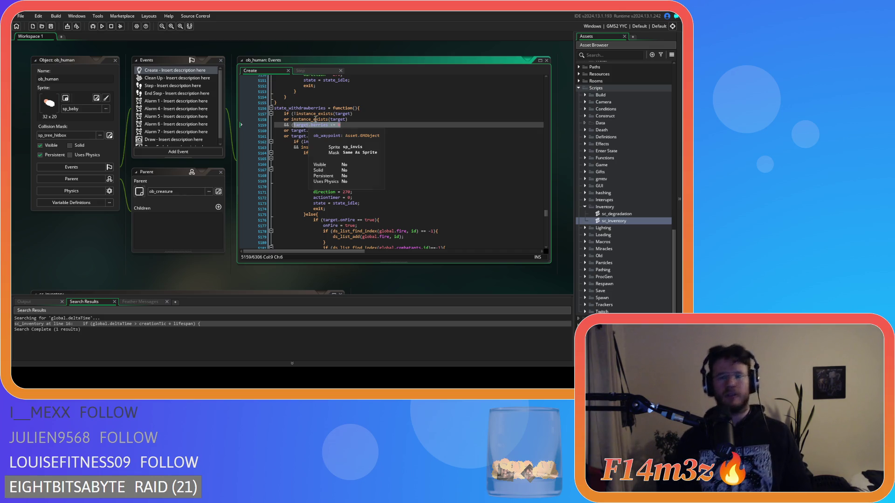
{"action": "left_click", "coordinate": [340, 125]}
{"action": "scroll", "coordinate": [363, 133], "scroll_direction": "down", "scroll_amount": 3}
{"action": "scroll", "coordinate": [363, 133], "scroll_direction": "down", "scroll_amount": 8}
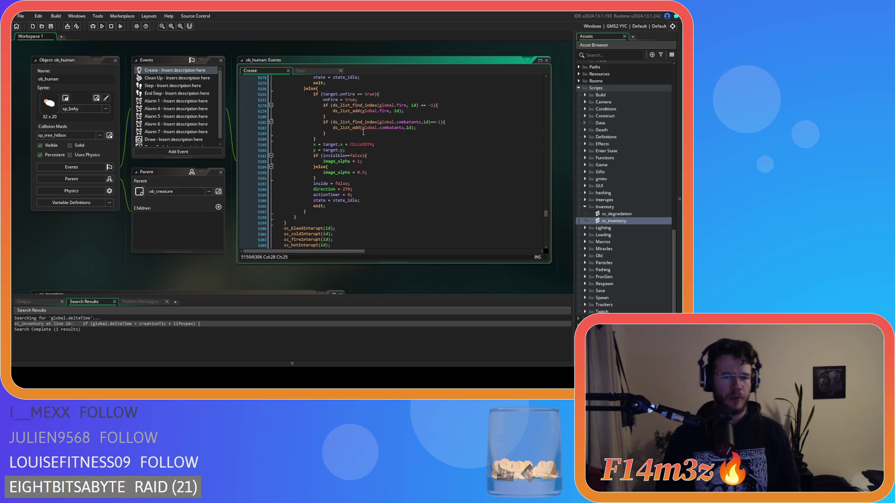
{"action": "scroll", "coordinate": [363, 132], "scroll_direction": "down", "scroll_amount": 9}
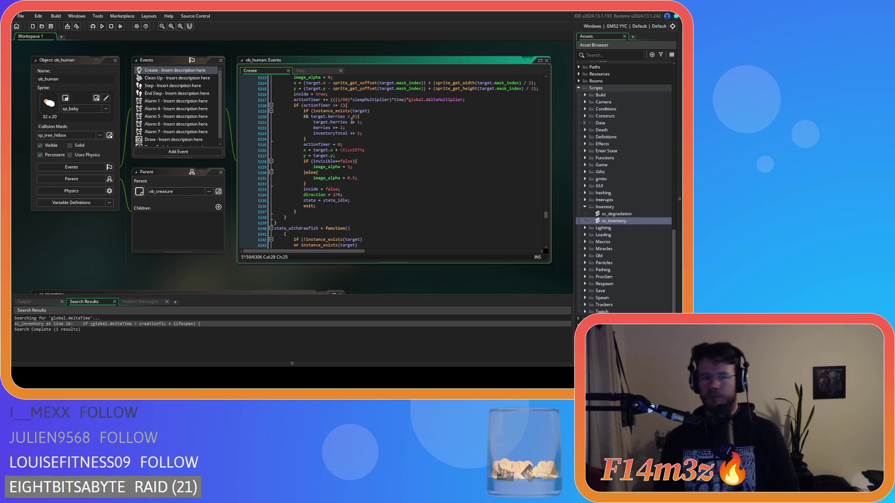
{"action": "left_click_drag", "start_coordinate": [371, 122], "coordinate": [320, 125]}
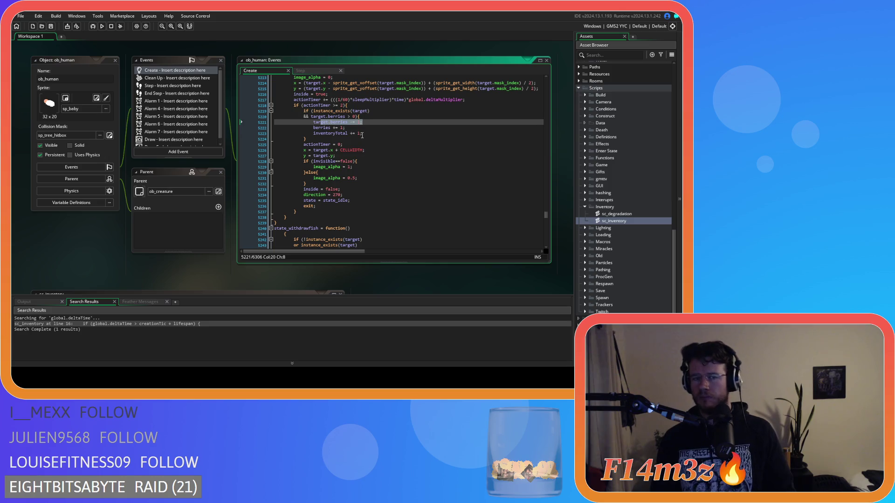
{"action": "left_click", "coordinate": [371, 122]}
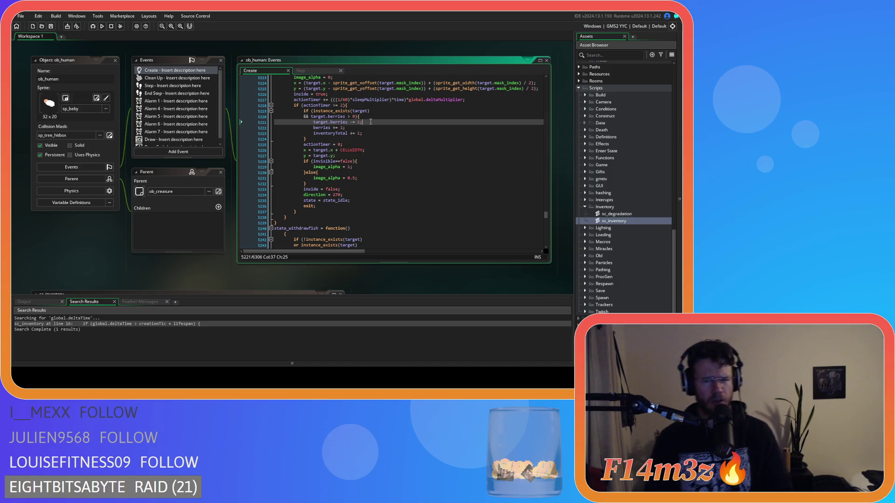
{"action": "left_click_drag", "start_coordinate": [363, 122], "coordinate": [320, 122]}
- Remove the target.fish > 0 check and paste the array_copy/array_delete lines into the withdraw-fish branch
{"action": "key", "text": "ctrl+z"}
{"action": "key", "text": "ctrl+z"}
{"action": "key", "text": "ctrl+z"}
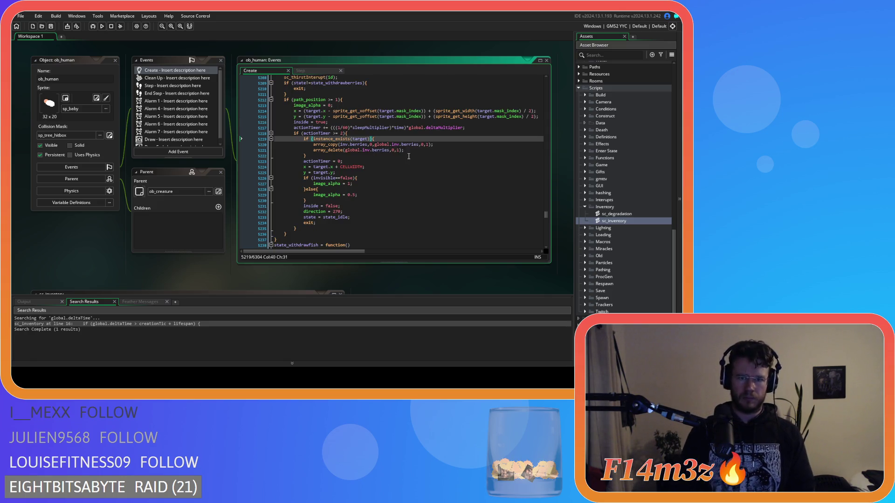
{"action": "left_click_drag", "start_coordinate": [404, 150], "coordinate": [314, 144]}
{"action": "key", "text": "ctrl+c"}
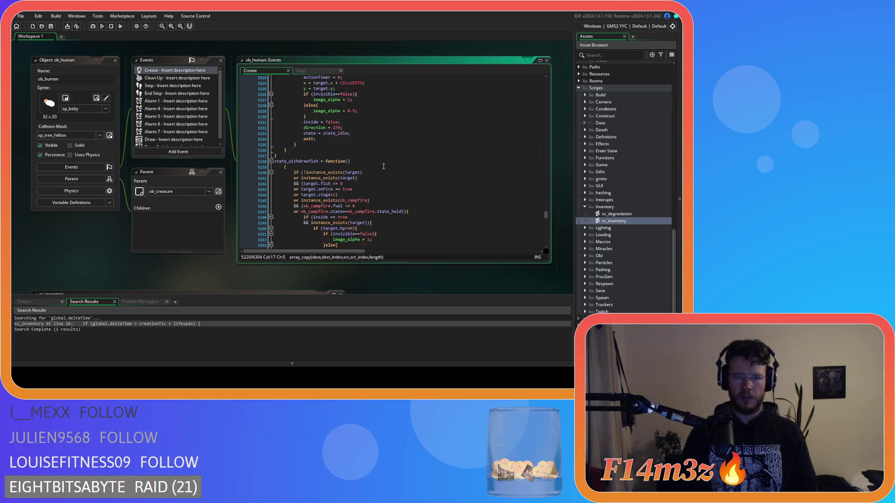
{"action": "scroll", "coordinate": [377, 161], "scroll_direction": "down", "scroll_amount": 5}
{"action": "scroll", "coordinate": [383, 166], "scroll_direction": "down", "scroll_amount": 3}
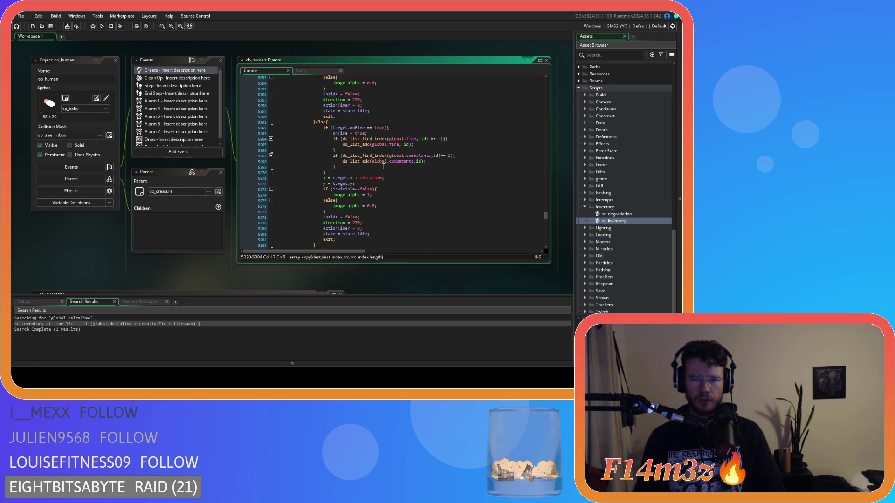
{"action": "scroll", "coordinate": [384, 166], "scroll_direction": "down", "scroll_amount": 6}
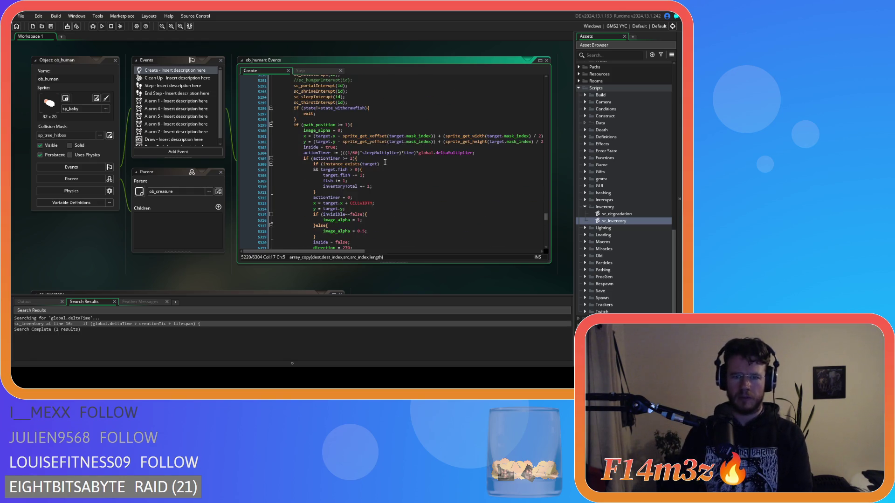
{"action": "scroll", "coordinate": [384, 161], "scroll_direction": "down", "scroll_amount": 1}
{"action": "left_click_drag", "start_coordinate": [359, 127], "coordinate": [379, 122]}
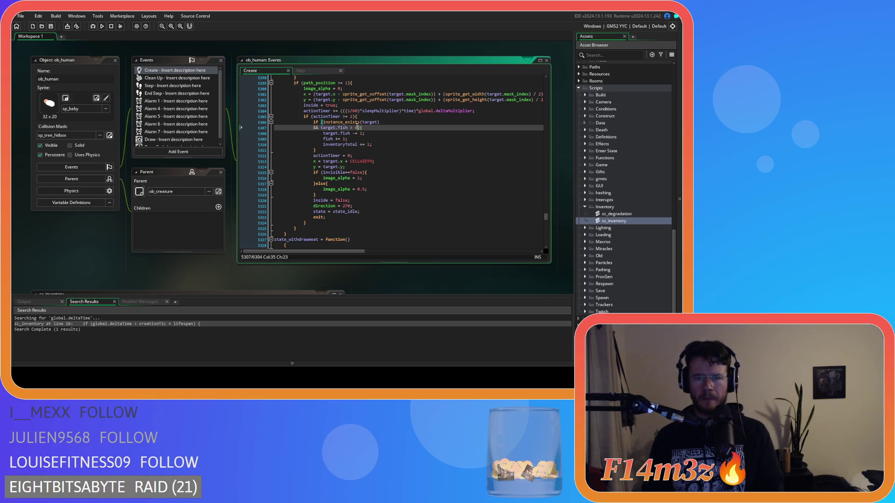
{"action": "key", "text": "BackSpace"}
{"action": "left_click", "coordinate": [380, 139], "text": "shift"}
{"action": "key", "text": "ctrl+v"}
{"action": "key", "text": "shift+Tab"}
{"action": "key", "text": "shift+Tab"}
{"action": "key", "text": "shift+Tab"}
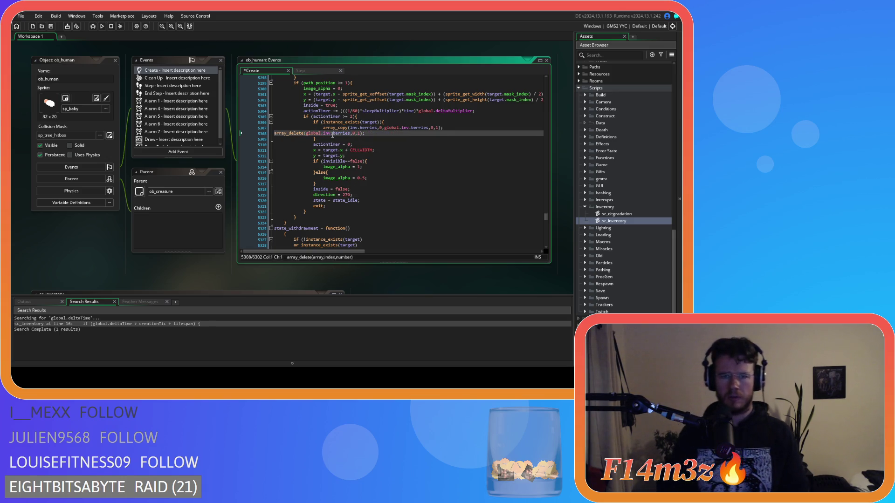
{"action": "key", "text": "Tab"}
{"action": "key", "text": "Tab"}
{"action": "key", "text": "Tab"}
- Rename berries to fish in inv.berries, global.inv.berries and the array_delete call
{"action": "double_click", "coordinate": [368, 128]}
{"action": "type", "text": "fish"}
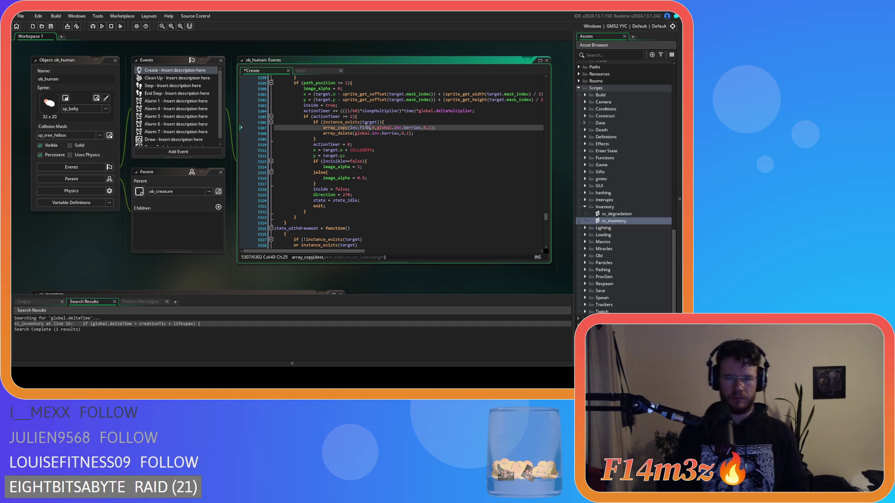
{"action": "double_click", "coordinate": [410, 127]}
{"action": "type", "text": "fish"}
{"action": "double_click", "coordinate": [391, 134]}
{"action": "type", "text": "fish"}
{"action": "left_click_drag", "start_coordinate": [401, 134], "coordinate": [322, 131]}
- In the withdraw-meat branch, delete the target meat condition and paste the array lines over the counters
{"action": "scroll", "coordinate": [389, 180], "scroll_direction": "down", "scroll_amount": 15}
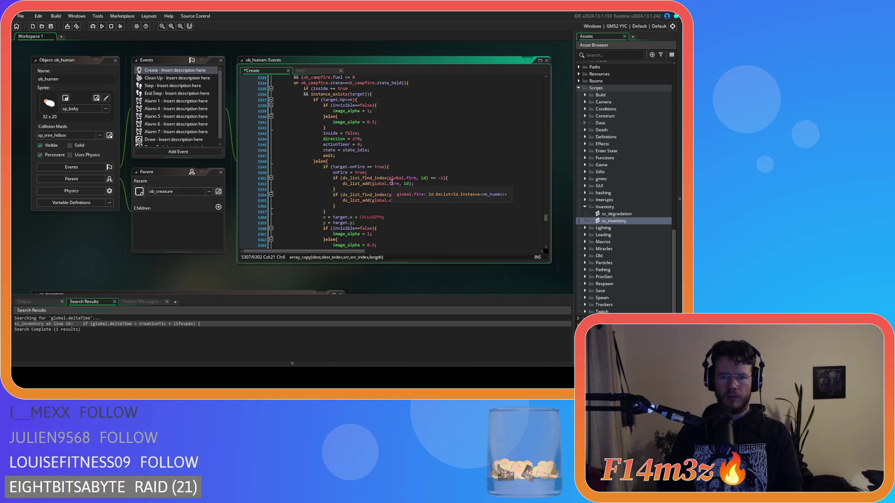
{"action": "scroll", "coordinate": [389, 180], "scroll_direction": "down", "scroll_amount": 12}
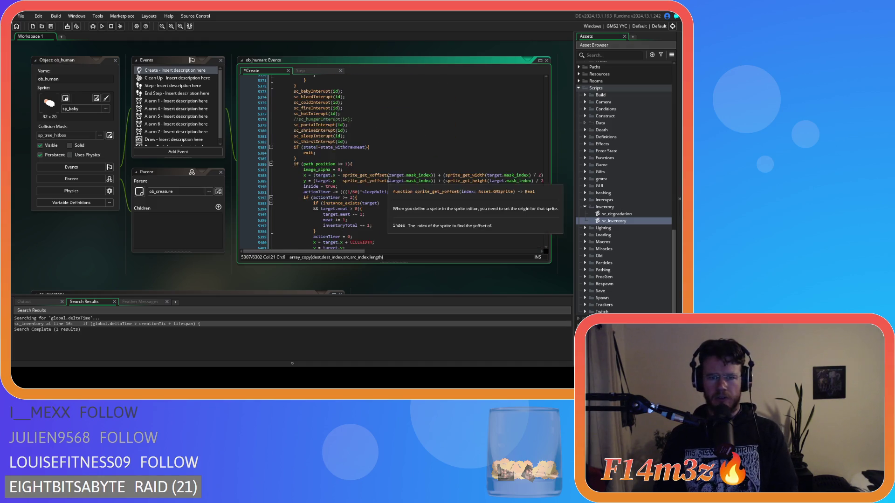
{"action": "scroll", "coordinate": [387, 179], "scroll_direction": "down", "scroll_amount": 1}
{"action": "left_click_drag", "start_coordinate": [361, 139], "coordinate": [261, 139]}
{"action": "key", "text": "BackSpace"}
{"action": "key", "text": "BackSpace"}
{"action": "left_click_drag", "start_coordinate": [374, 150], "coordinate": [323, 140]}
{"action": "key", "text": "ctrl+v"}
- Rename fish to meat in the three pasted references and copy the two array lines
{"action": "double_click", "coordinate": [363, 139]}
{"action": "type", "text": "meat"}
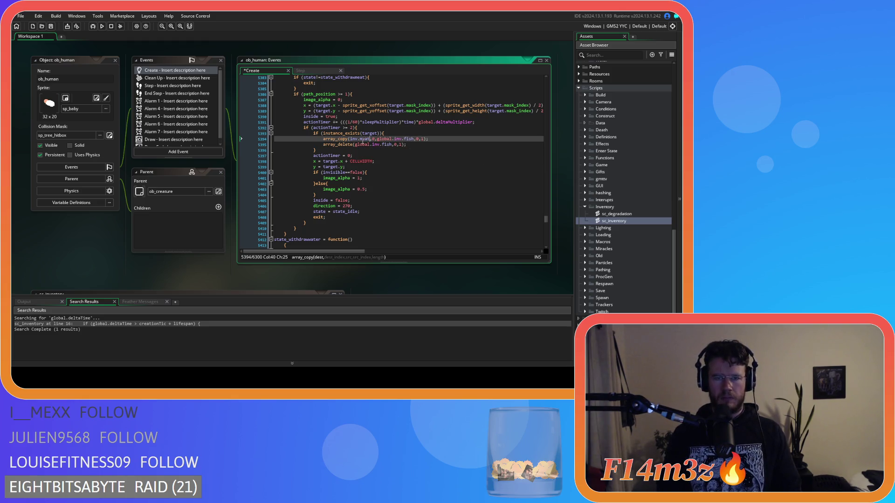
{"action": "double_click", "coordinate": [409, 139]}
{"action": "type", "text": "meat"}
{"action": "double_click", "coordinate": [387, 144]}
{"action": "type", "text": "meat"}
{"action": "left_click_drag", "start_coordinate": [406, 144], "coordinate": [325, 141]}
{"action": "mouse_move", "coordinate": [325, 142]}
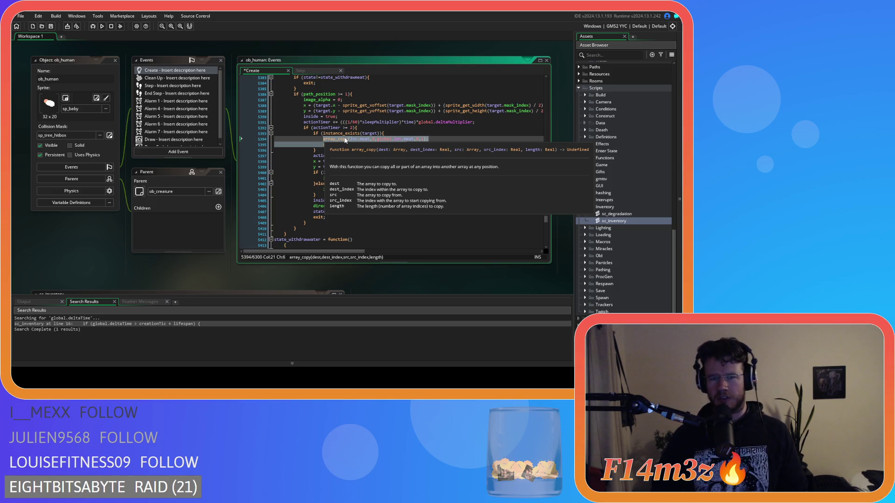
{"action": "right_click", "coordinate": [340, 140]}
{"action": "left_click", "coordinate": [348, 152]}
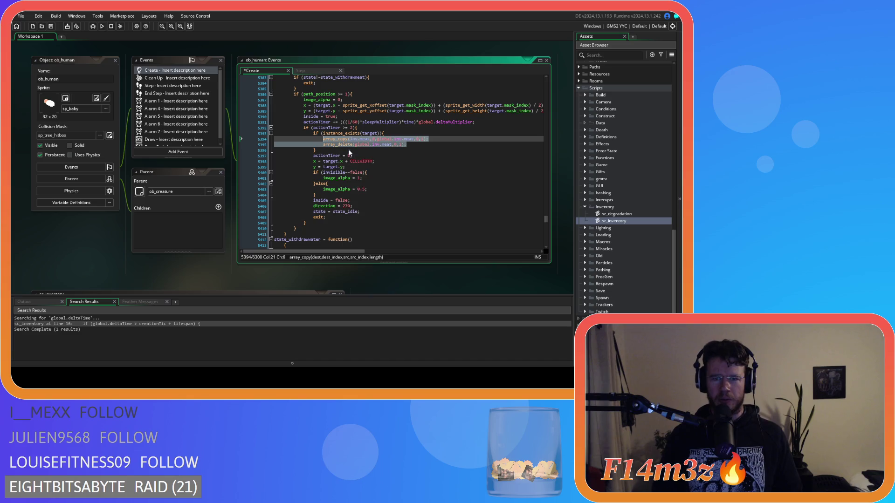
{"action": "scroll", "coordinate": [335, 193], "scroll_direction": "down", "scroll_amount": 9}
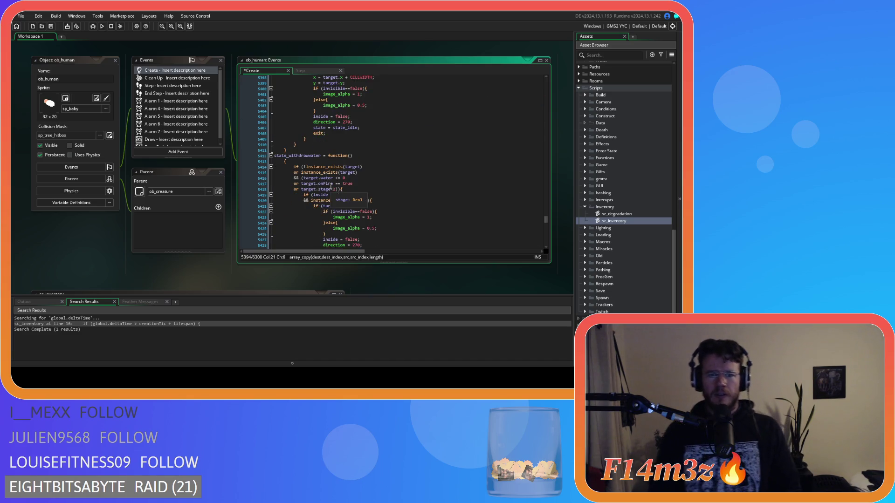
{"action": "scroll", "coordinate": [334, 187], "scroll_direction": "down", "scroll_amount": 2}
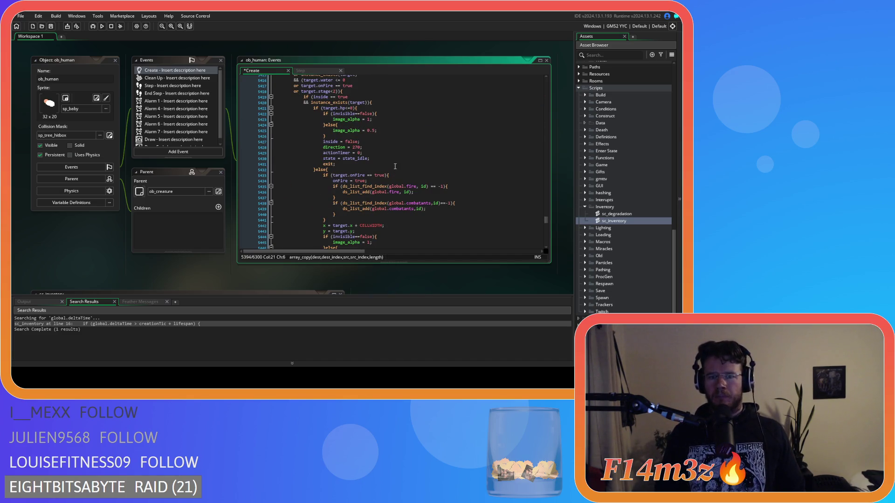
{"action": "scroll", "coordinate": [396, 165], "scroll_direction": "down", "scroll_amount": 3}
{"action": "scroll", "coordinate": [395, 178], "scroll_direction": "down", "scroll_amount": 2}
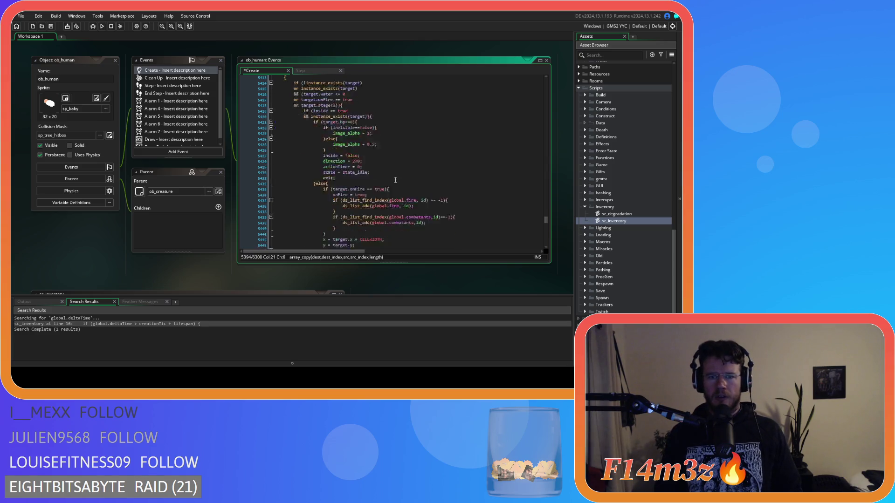
{"action": "scroll", "coordinate": [395, 180], "scroll_direction": "down", "scroll_amount": 12}
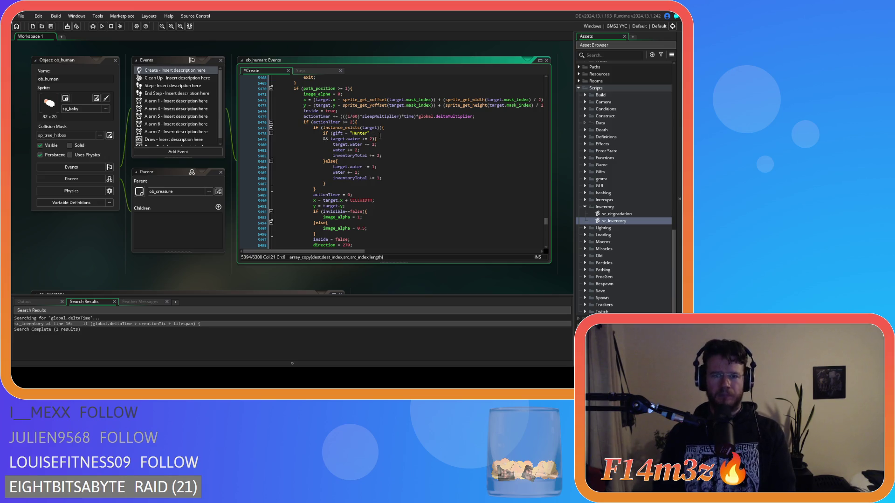
{"action": "left_click_drag", "start_coordinate": [372, 139], "coordinate": [280, 139]}
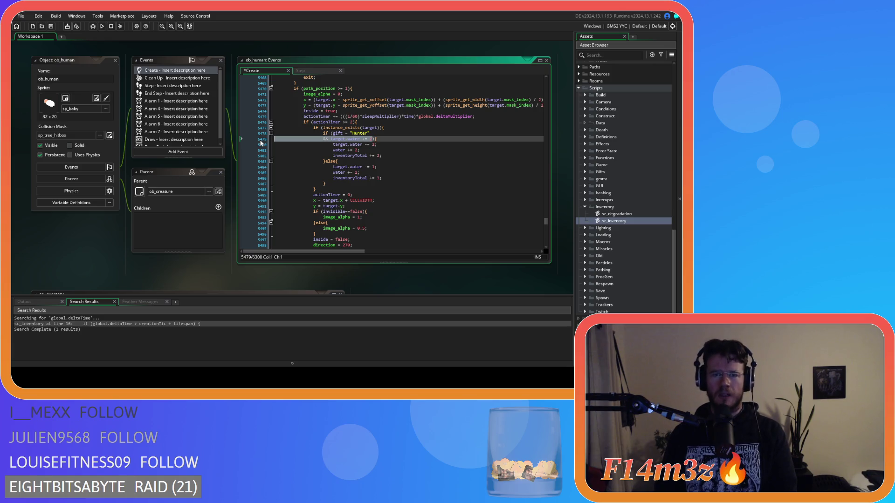
{"action": "scroll", "coordinate": [364, 156], "scroll_direction": "up", "scroll_amount": 20}
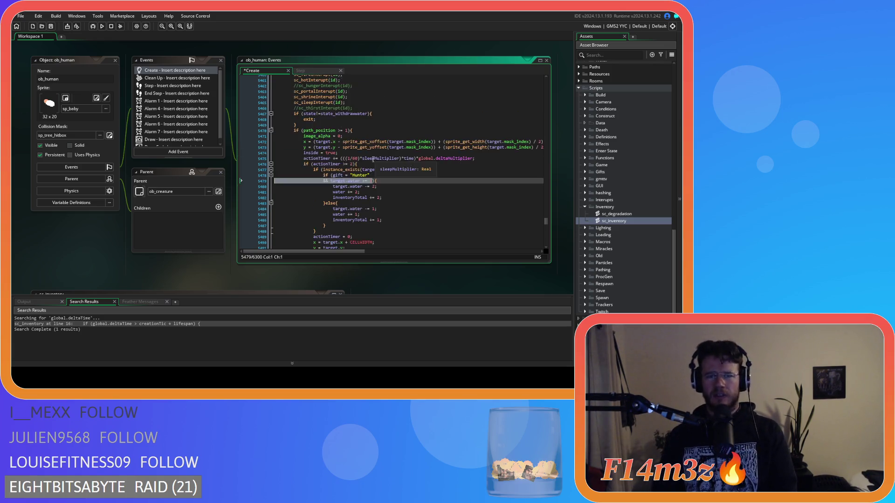
{"action": "scroll", "coordinate": [364, 156], "scroll_direction": "up", "scroll_amount": 12}
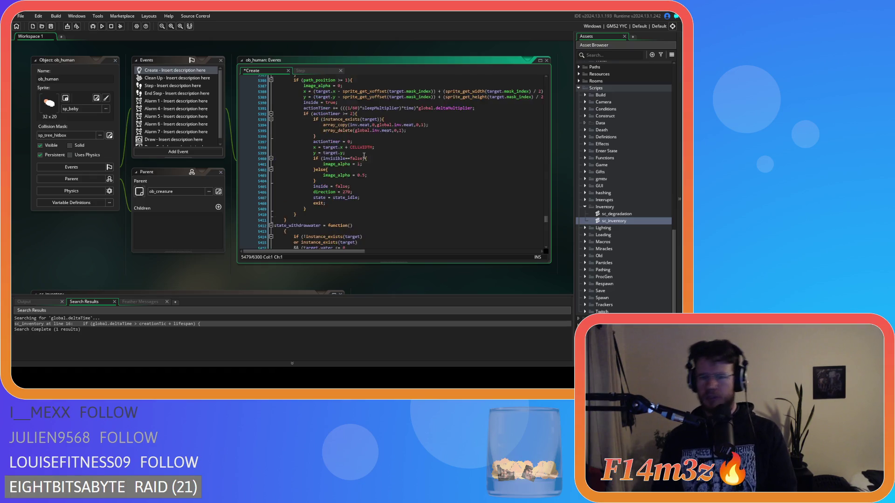
{"action": "scroll", "coordinate": [364, 157], "scroll_direction": "down", "scroll_amount": 10}
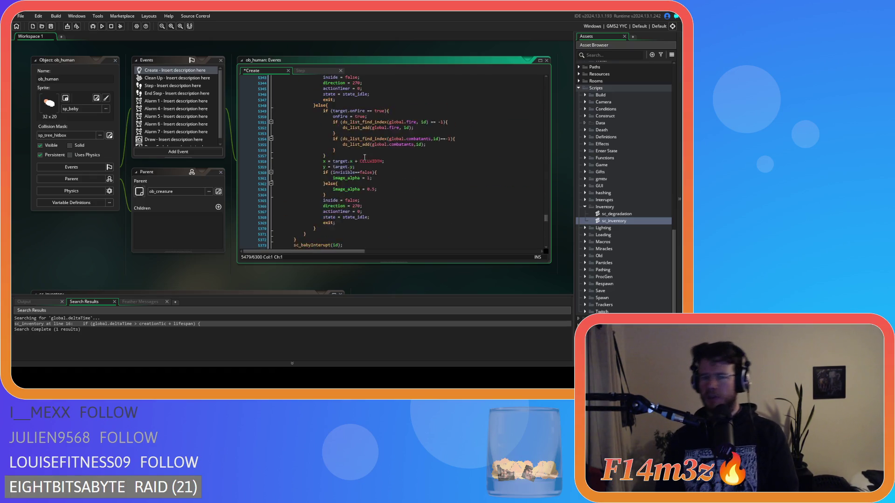
{"action": "scroll", "coordinate": [366, 158], "scroll_direction": "down", "scroll_amount": 3}
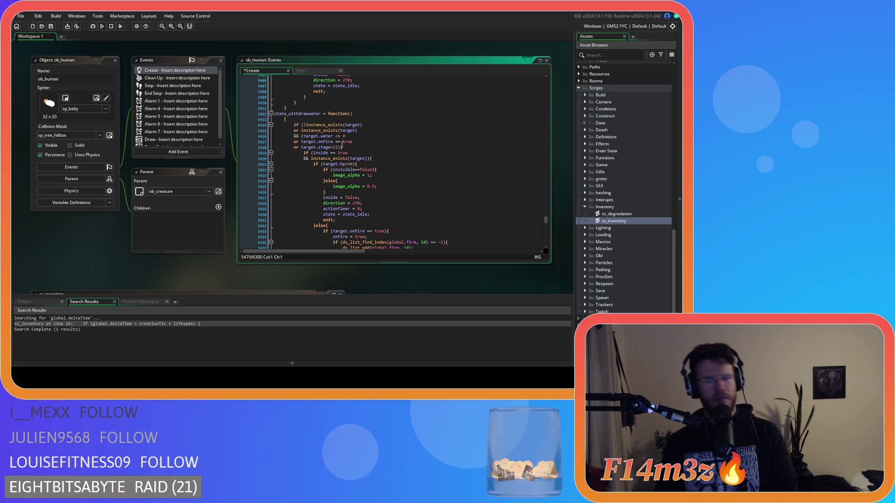
{"action": "scroll", "coordinate": [343, 144], "scroll_direction": "down", "scroll_amount": 15}
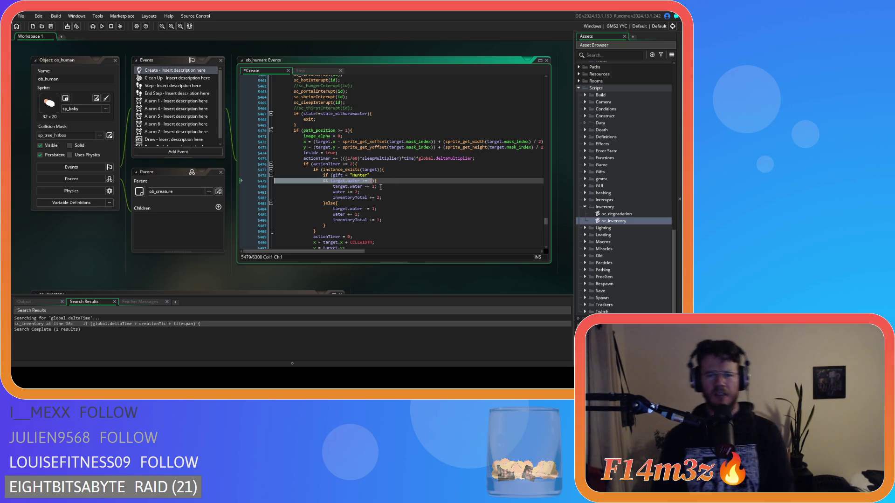
- Change the Hunter gift water comparison to >= and save the Create event
{"action": "left_click", "coordinate": [345, 181]}
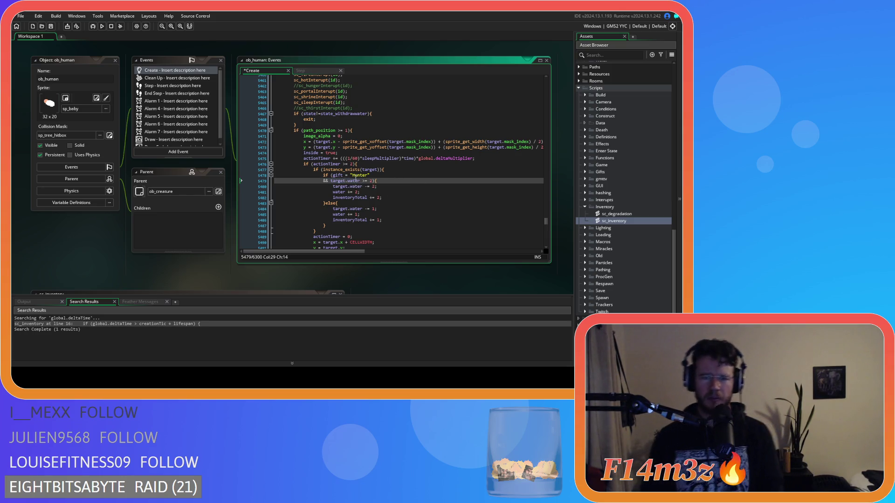
{"action": "left_click", "coordinate": [347, 176]}
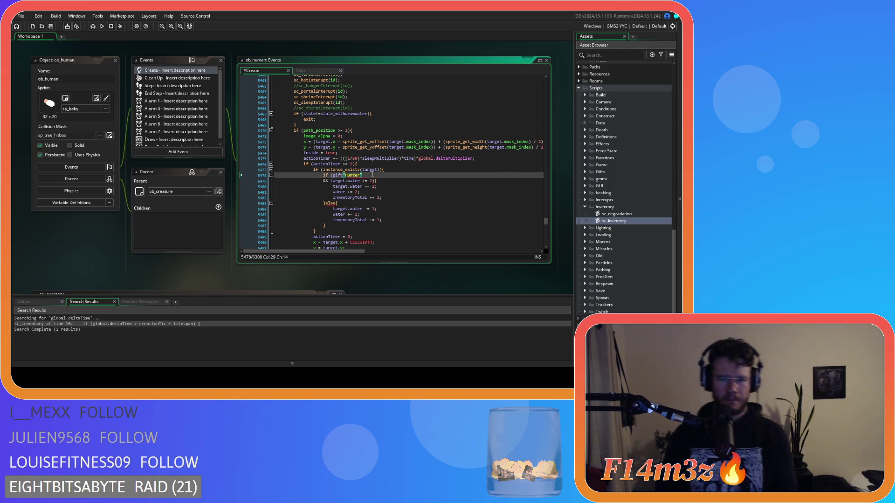
{"action": "left_click", "coordinate": [364, 181]}
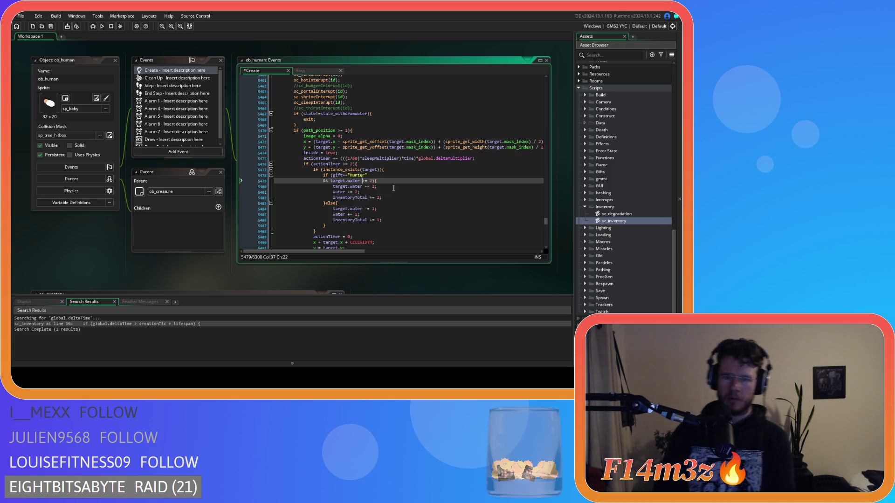
{"action": "type", "text": ">="}
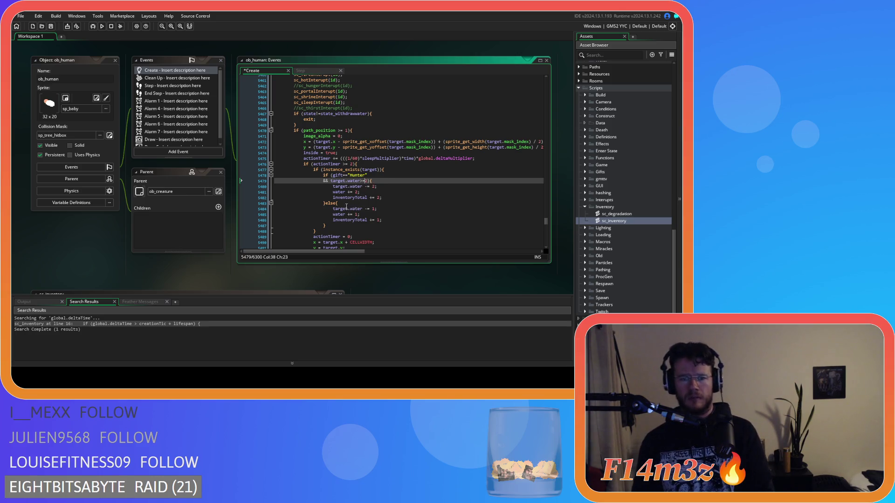
{"action": "key", "text": "ctrl+s"}
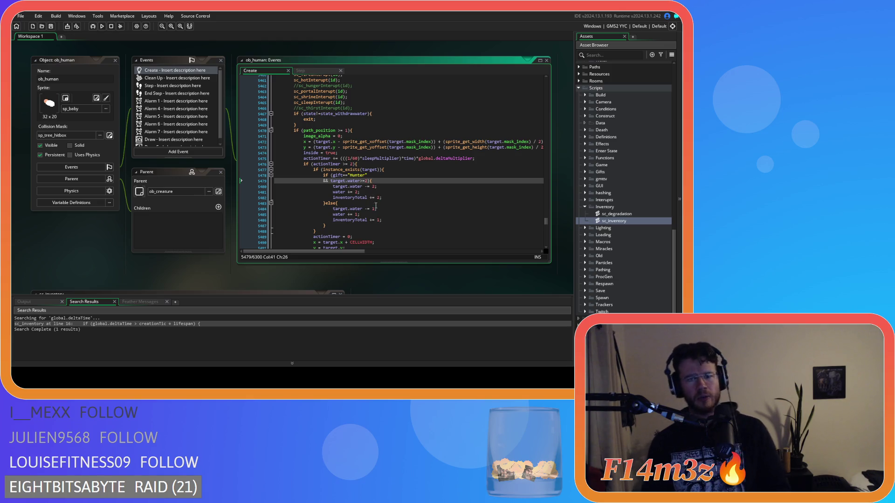
- Replace the gift branch's water counter lines with array_copy/array_delete on inv.water and global.inv.water
{"action": "left_click_drag", "start_coordinate": [383, 197], "coordinate": [334, 188]}
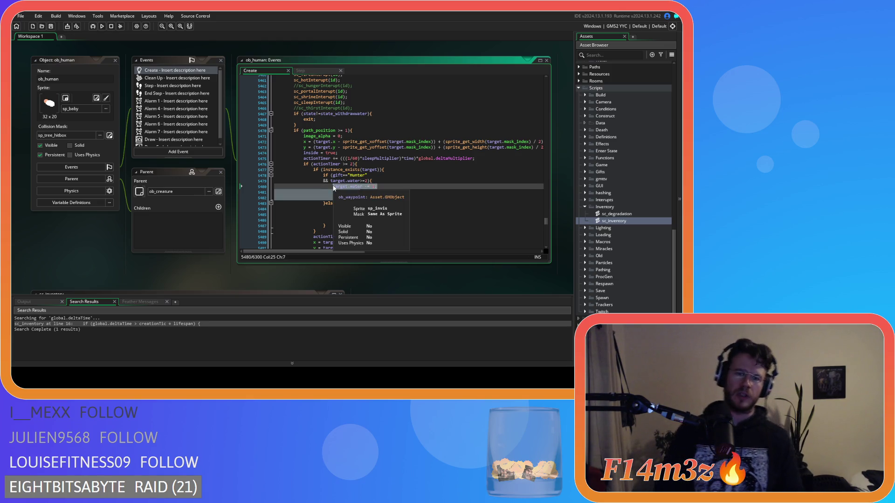
{"action": "key", "text": "ctrl+v"}
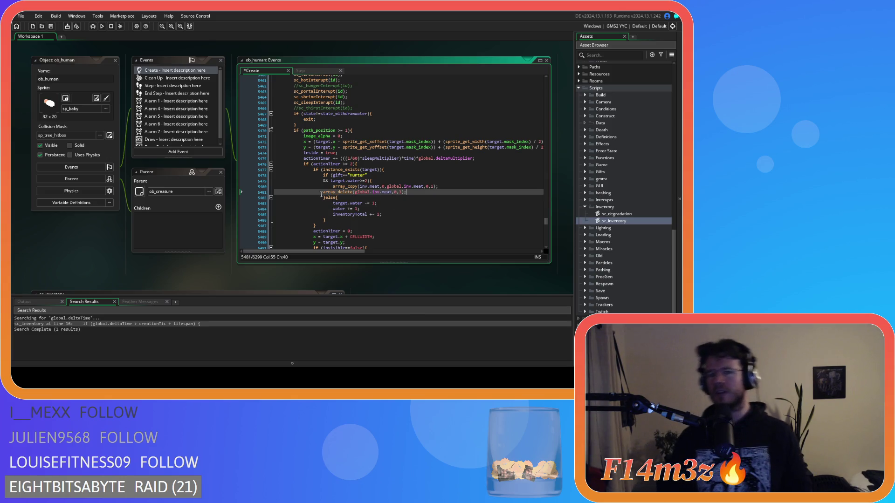
{"action": "key", "text": "Home"}
{"action": "key", "text": "Tab"}
{"action": "double_click", "coordinate": [374, 187]}
{"action": "type", "text": "water"}
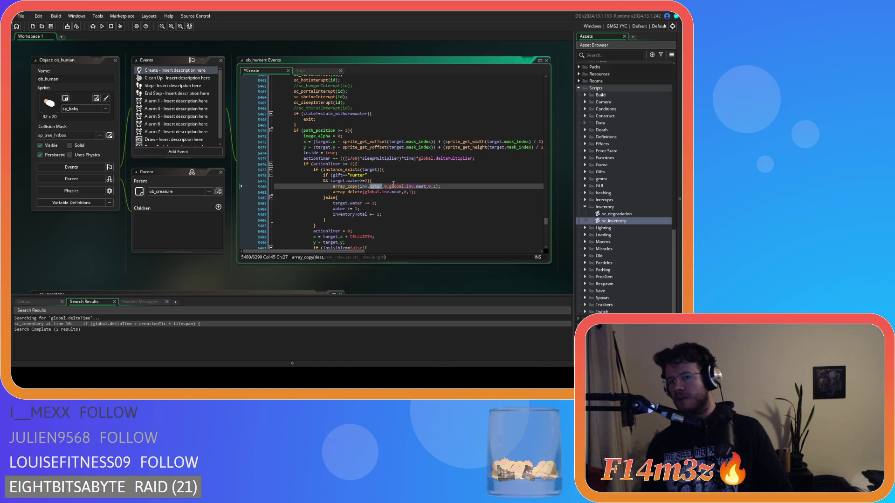
{"action": "type", "text": ",0"}
{"action": "double_click", "coordinate": [426, 186]}
{"action": "type", "text": "water"}
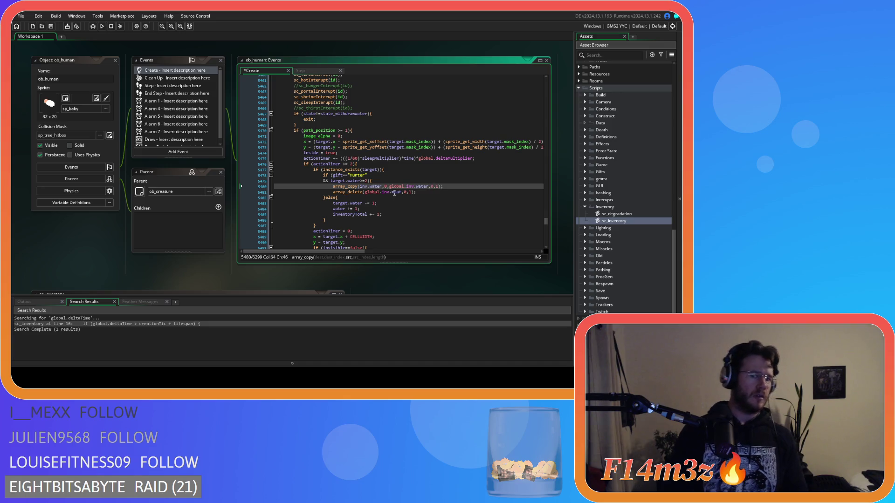
{"action": "double_click", "coordinate": [395, 192]}
{"action": "type", "text": "water"}
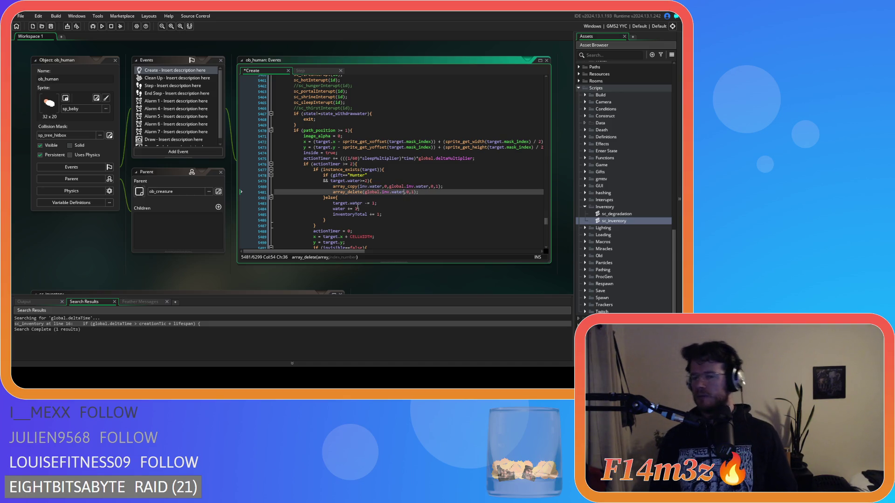
{"action": "key", "text": "shift+End"}
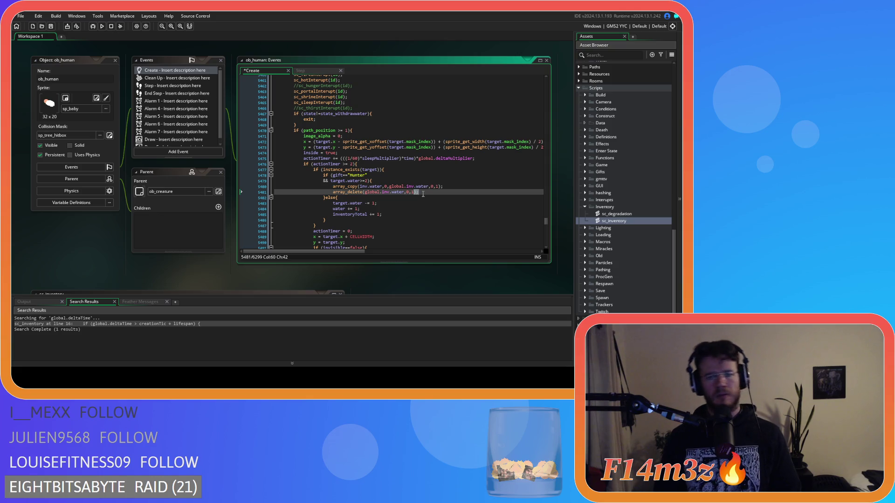
{"action": "left_click_drag", "start_coordinate": [423, 193], "coordinate": [396, 191]}
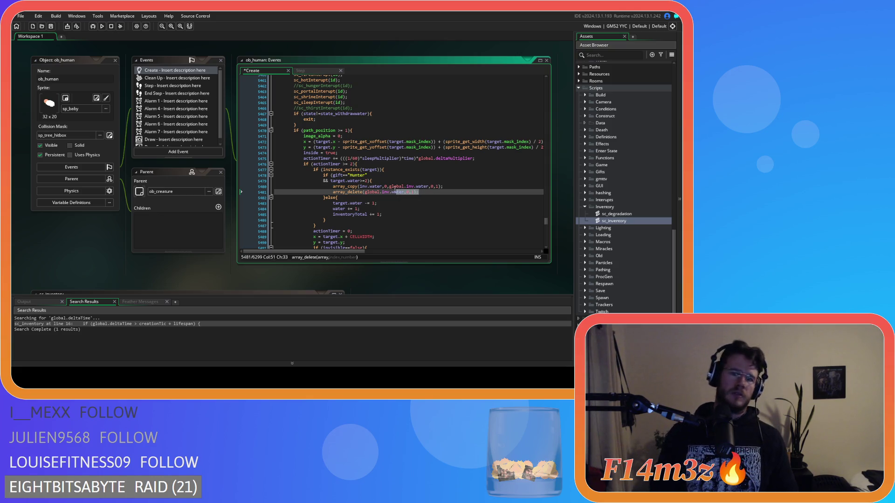
- Set the gift branch's array_copy count to 2
{"action": "left_click", "coordinate": [436, 187]}
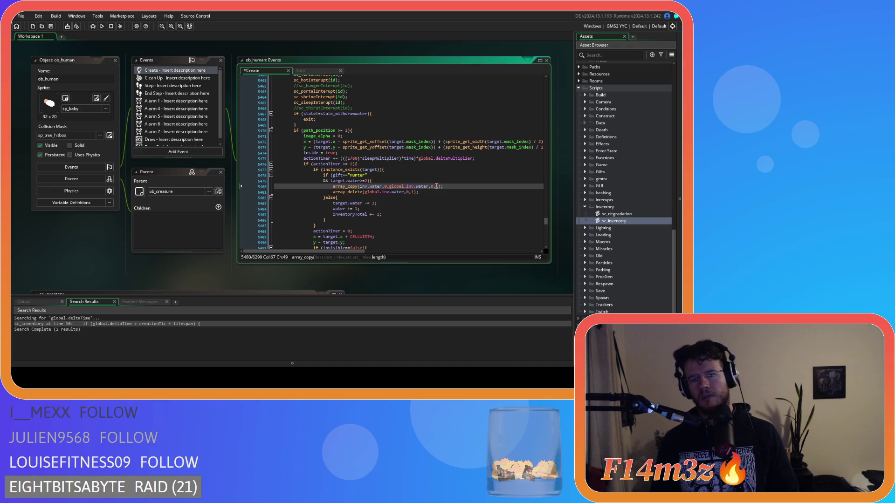
{"action": "type", "text": "2"}
{"action": "double_click", "coordinate": [412, 192]}
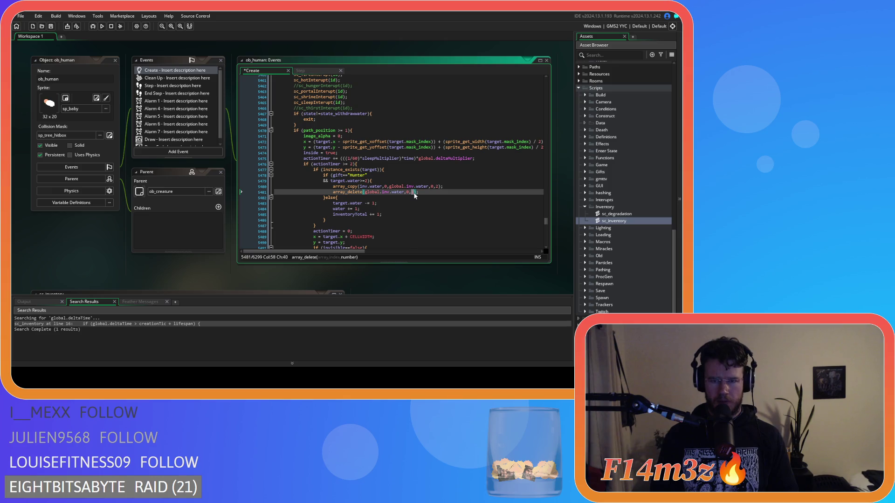
{"action": "left_click_drag", "start_coordinate": [415, 193], "coordinate": [333, 192]}
- Paste the array lines into the else branch, set its copy count to 1, and save
{"action": "left_click_drag", "start_coordinate": [383, 215], "coordinate": [332, 203]}
{"action": "key", "text": "ctrl+v"}
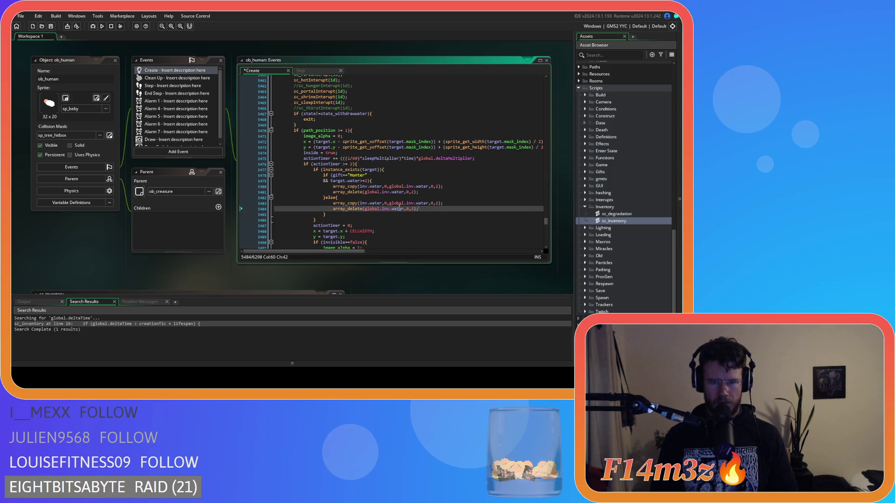
{"action": "left_click", "coordinate": [412, 209]}
{"action": "type", "text": ")"}
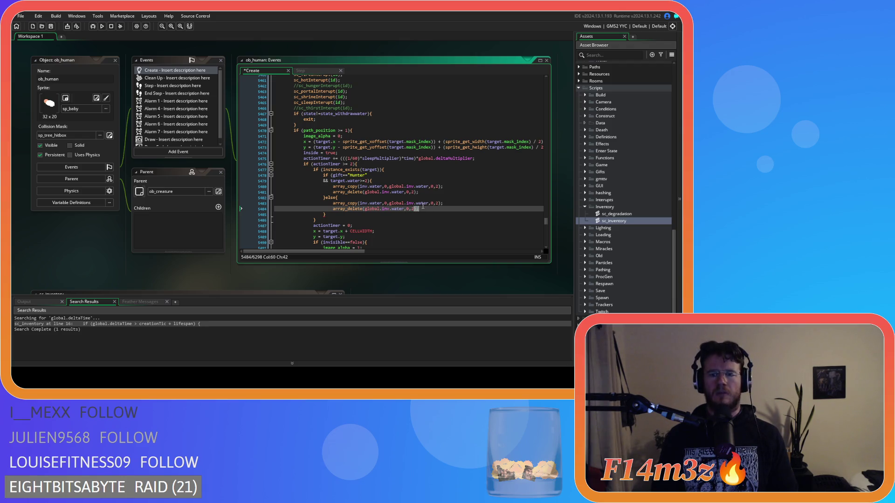
{"action": "left_click", "coordinate": [414, 212]}
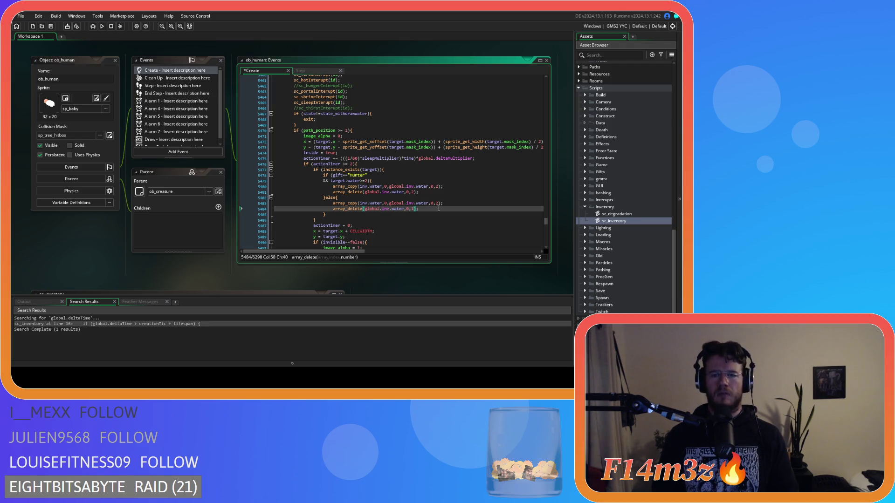
{"action": "double_click", "coordinate": [438, 203]}
{"action": "type", "text": "1"}
{"action": "left_click", "coordinate": [421, 211]}
{"action": "key", "text": "ctrl+s"}
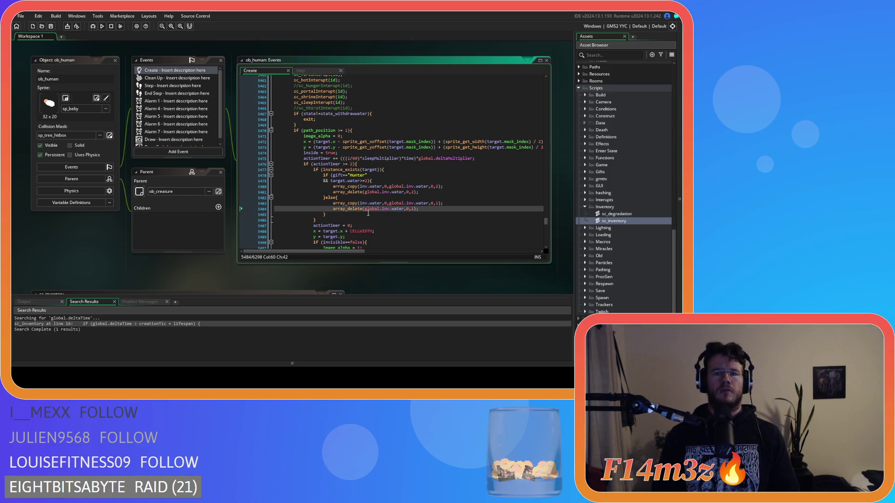
{"action": "key", "text": "shift+Up"}
{"action": "key", "text": "shift+Home"}
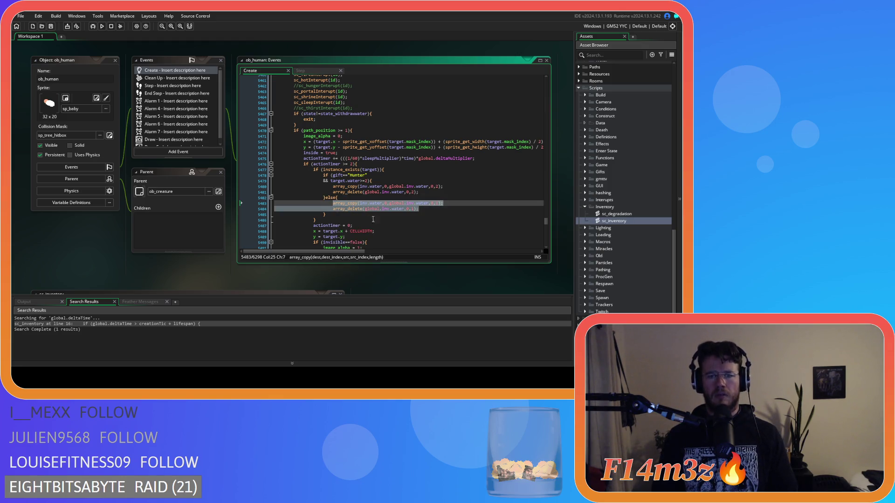
{"action": "left_click", "coordinate": [431, 212]}
- Join the lone opening braces onto their function() lines in the withdraw-state functions
{"action": "scroll", "coordinate": [426, 211], "scroll_direction": "down", "scroll_amount": 5}
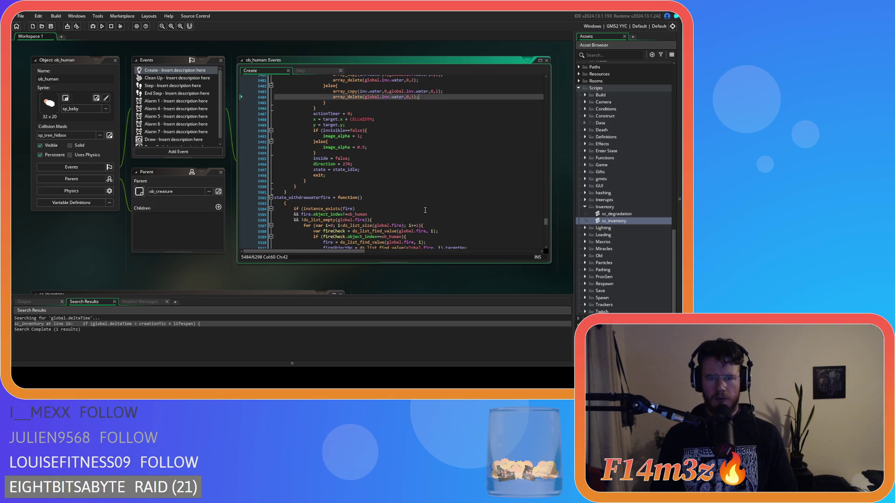
{"action": "scroll", "coordinate": [421, 209], "scroll_direction": "up", "scroll_amount": 20}
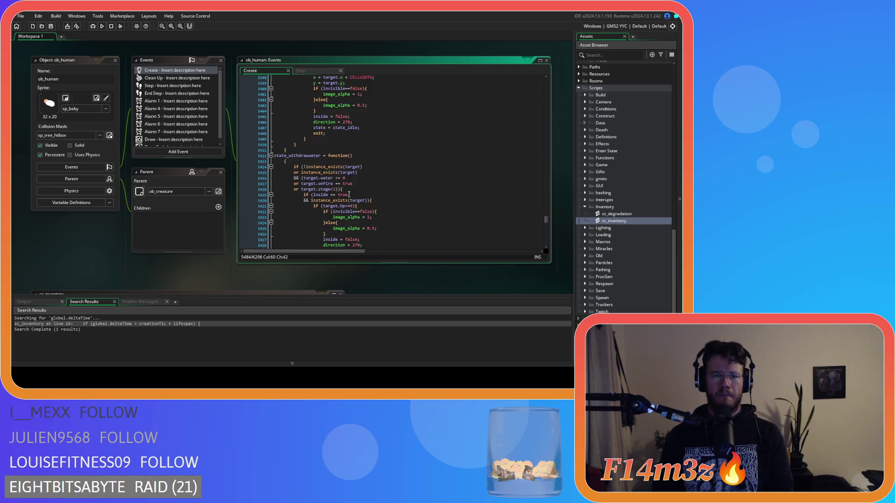
{"action": "scroll", "coordinate": [348, 194], "scroll_direction": "up", "scroll_amount": 20}
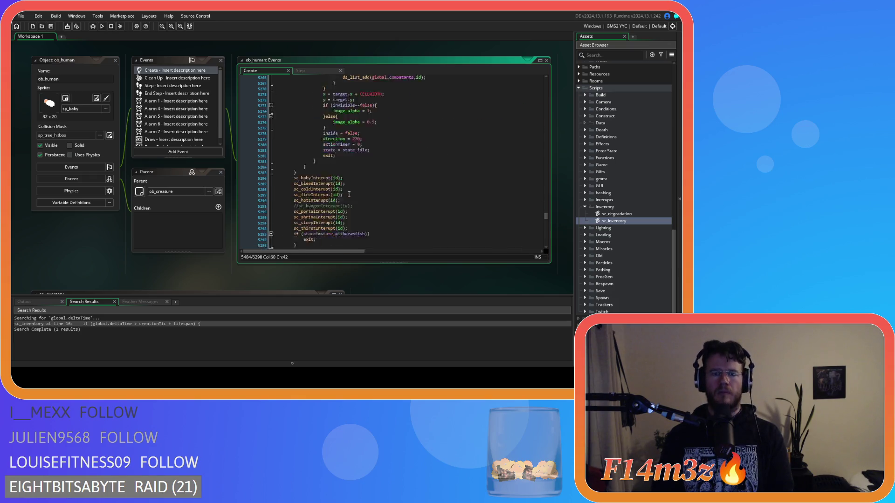
{"action": "scroll", "coordinate": [349, 195], "scroll_direction": "up", "scroll_amount": 4}
{"action": "left_click", "coordinate": [283, 180]}
{"action": "key", "text": "BackSpace"}
{"action": "key", "text": "BackSpace"}
{"action": "scroll", "coordinate": [325, 196], "scroll_direction": "down", "scroll_amount": 20}
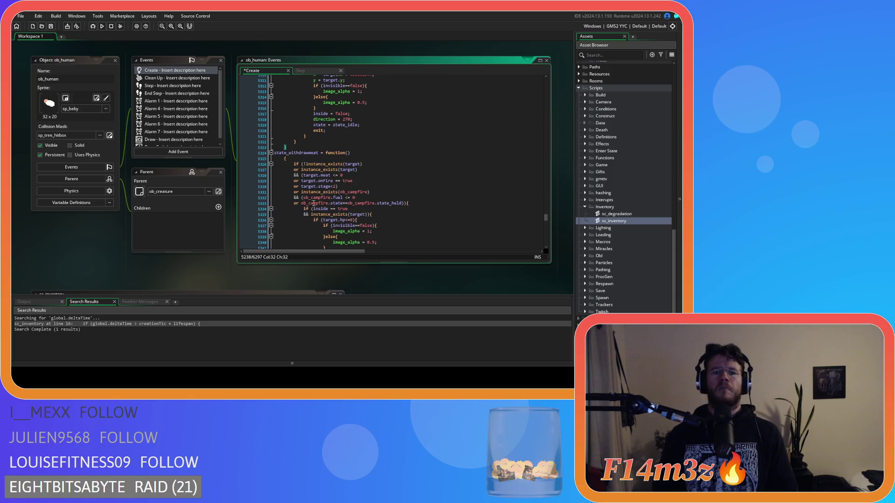
{"action": "left_click", "coordinate": [292, 147]}
{"action": "mouse_move", "coordinate": [283, 139]}
{"action": "left_mouse_down"}
{"action": "mouse_move", "coordinate": [278, 70]}
{"action": "mouse_move", "coordinate": [275, 125]}
{"action": "left_mouse_up"}
{"action": "scroll", "coordinate": [320, 153], "scroll_direction": "down", "scroll_amount": 15}
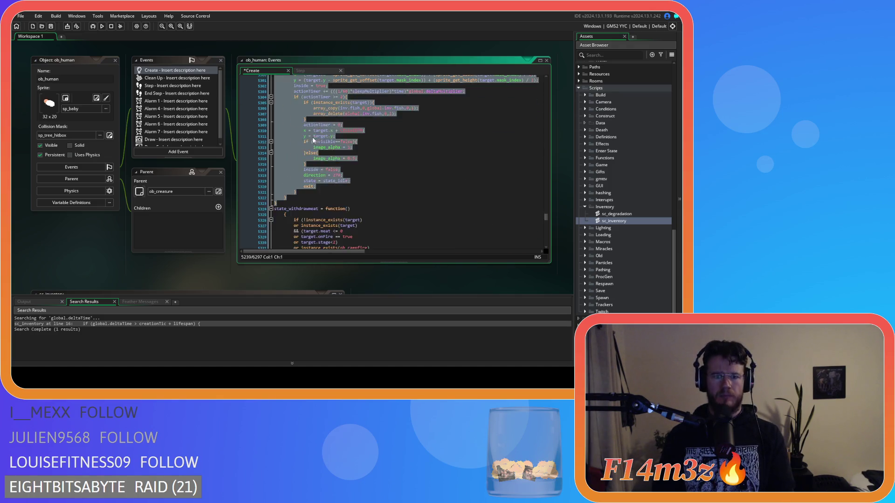
{"action": "scroll", "coordinate": [310, 135], "scroll_direction": "down", "scroll_amount": 4}
{"action": "left_click", "coordinate": [283, 146]}
{"action": "key", "text": "BackSpace"}
{"action": "scroll", "coordinate": [328, 151], "scroll_direction": "down", "scroll_amount": 20}
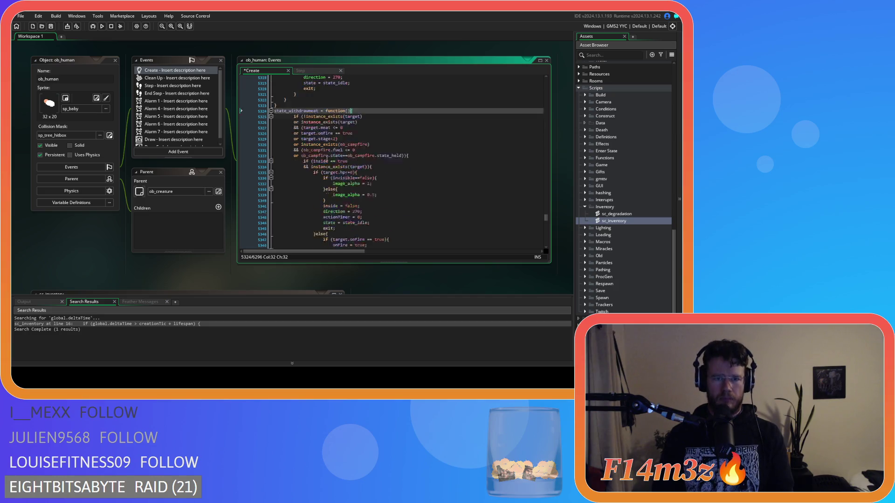
{"action": "scroll", "coordinate": [328, 151], "scroll_direction": "down", "scroll_amount": 7}
{"action": "mouse_move", "coordinate": [302, 139]}
{"action": "left_mouse_down"}
{"action": "mouse_move", "coordinate": [302, 77]}
{"action": "mouse_move", "coordinate": [301, 145]}
{"action": "left_mouse_up"}
- Delete the stray blank lines in the water state and after the water-fire function header
{"action": "scroll", "coordinate": [299, 158], "scroll_direction": "down", "scroll_amount": 18}
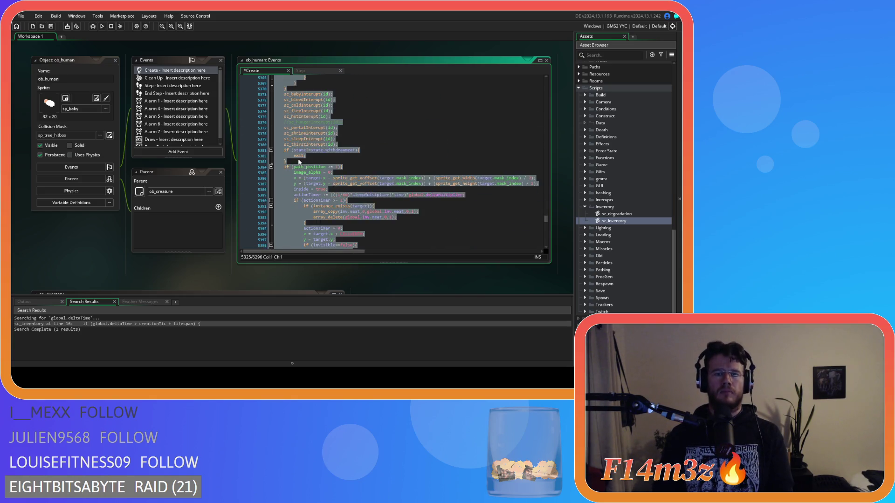
{"action": "scroll", "coordinate": [298, 159], "scroll_direction": "down", "scroll_amount": 10}
{"action": "left_click", "coordinate": [273, 137]}
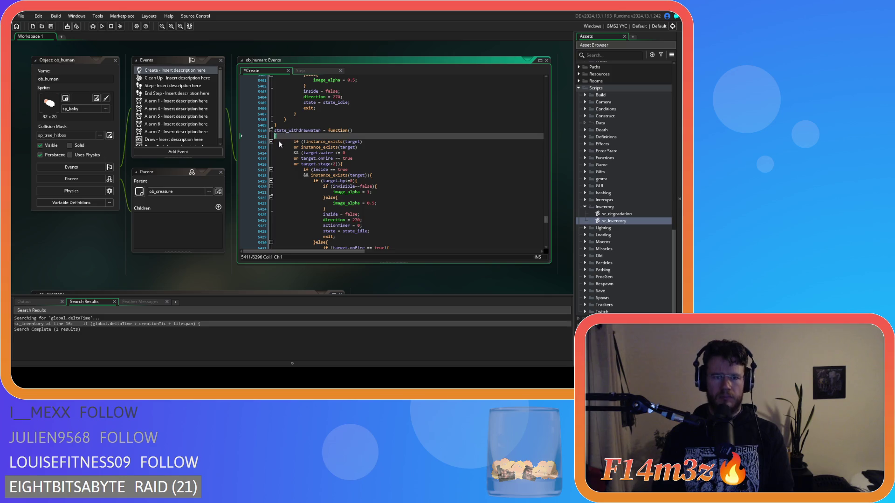
{"action": "key", "text": "BackSpace"}
{"action": "scroll", "coordinate": [300, 158], "scroll_direction": "down", "scroll_amount": 20}
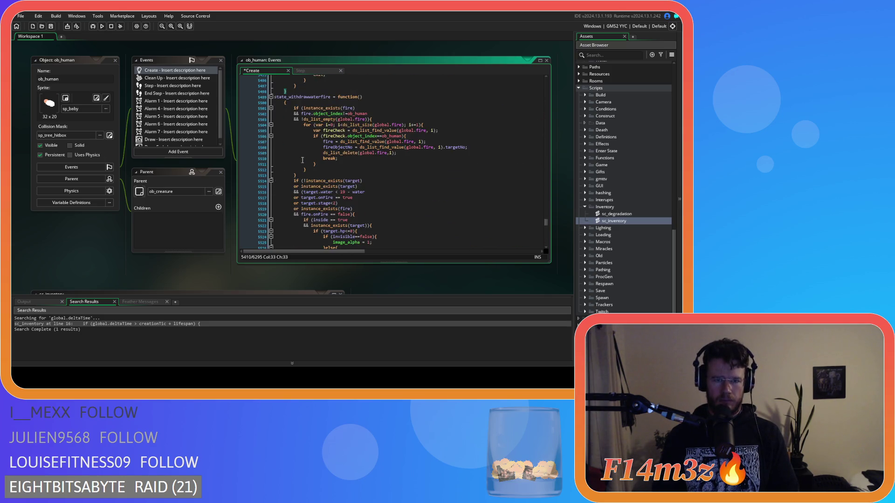
{"action": "scroll", "coordinate": [301, 161], "scroll_direction": "up", "scroll_amount": 5}
{"action": "mouse_move", "coordinate": [301, 131]}
{"action": "left_mouse_down"}
{"action": "mouse_move", "coordinate": [290, 191]}
{"action": "mouse_move", "coordinate": [271, 164]}
{"action": "left_mouse_up"}
{"action": "scroll", "coordinate": [290, 191], "scroll_direction": "up", "scroll_amount": 15}
{"action": "scroll", "coordinate": [323, 178], "scroll_direction": "down", "scroll_amount": 20}
{"action": "scroll", "coordinate": [306, 158], "scroll_direction": "down", "scroll_amount": 9}
{"action": "left_click", "coordinate": [283, 118]}
{"action": "key", "text": "BackSpace"}
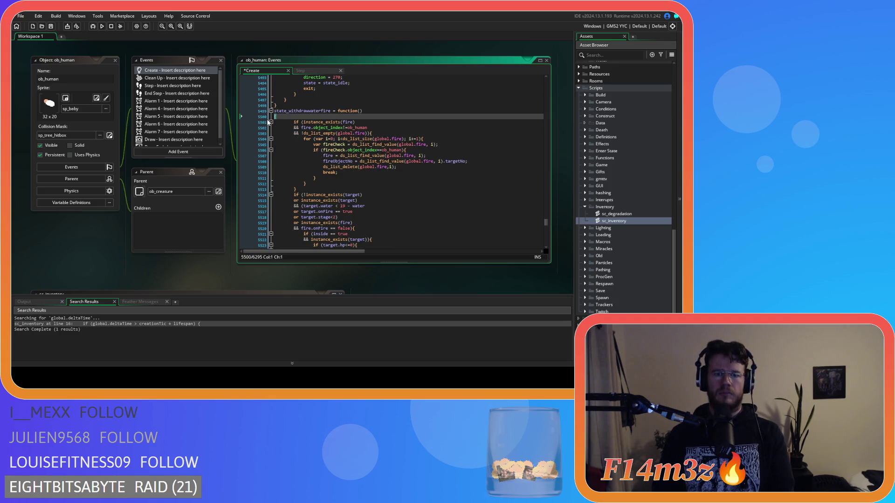
- Unindent the state_withdrawwaterfire function body by one level and review the result
{"action": "scroll", "coordinate": [326, 158], "scroll_direction": "down", "scroll_amount": 20}
{"action": "scroll", "coordinate": [326, 159], "scroll_direction": "down", "scroll_amount": 20}
{"action": "scroll", "coordinate": [294, 147], "scroll_direction": "up", "scroll_amount": 17}
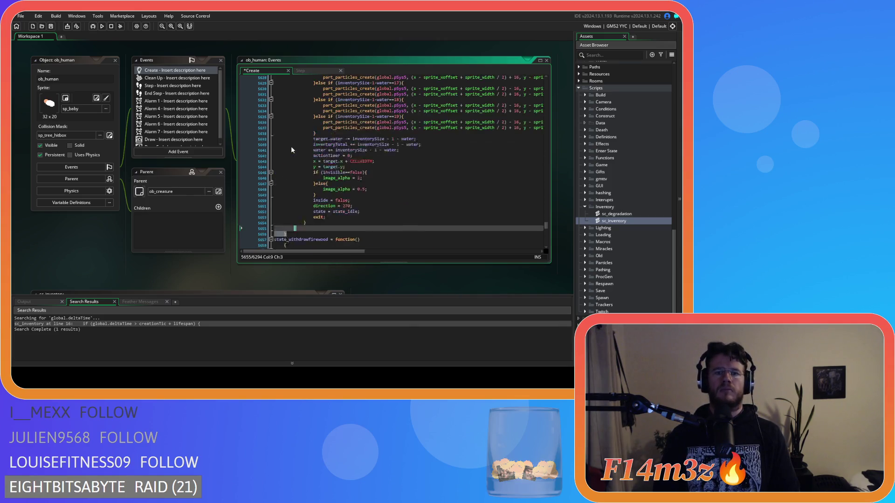
{"action": "left_click", "coordinate": [292, 148]}
{"action": "scroll", "coordinate": [292, 148], "scroll_direction": "up", "scroll_amount": 12}
{"action": "scroll", "coordinate": [292, 149], "scroll_direction": "up", "scroll_amount": 20}
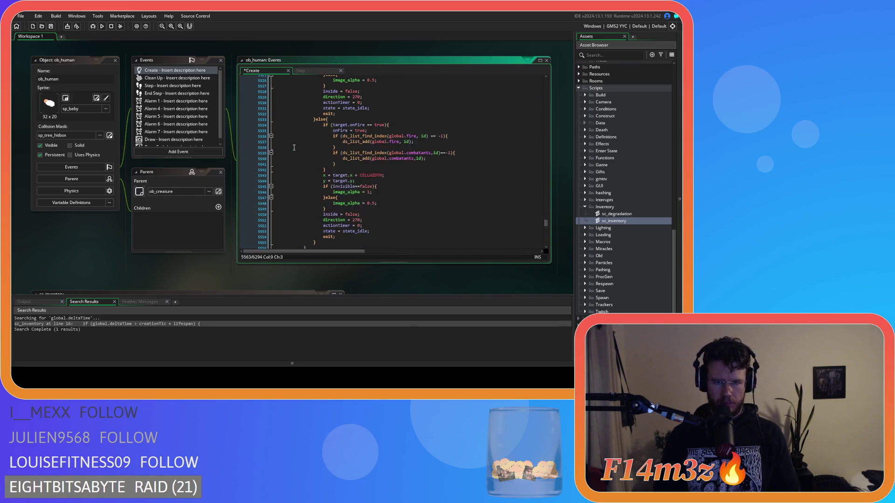
{"action": "left_click", "coordinate": [284, 154], "text": "shift"}
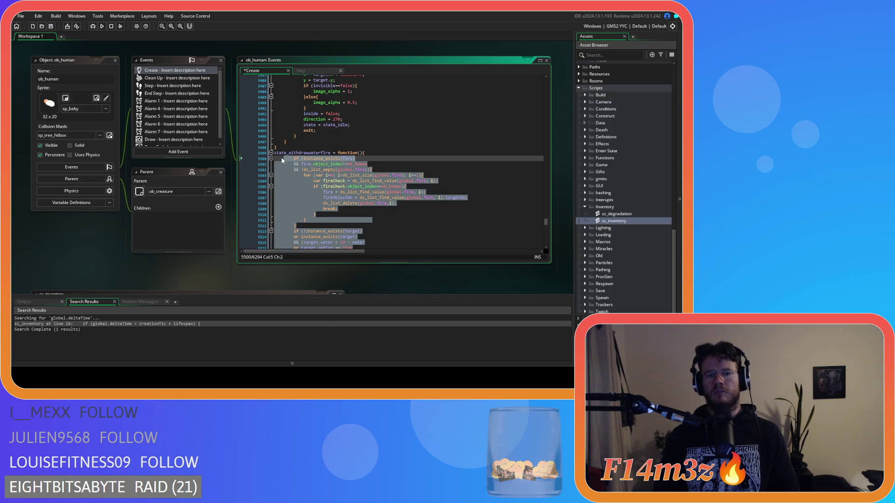
{"action": "key", "text": "shift+Tab"}
{"action": "left_click", "coordinate": [324, 182]}
{"action": "scroll", "coordinate": [336, 179], "scroll_direction": "down", "scroll_amount": 9}
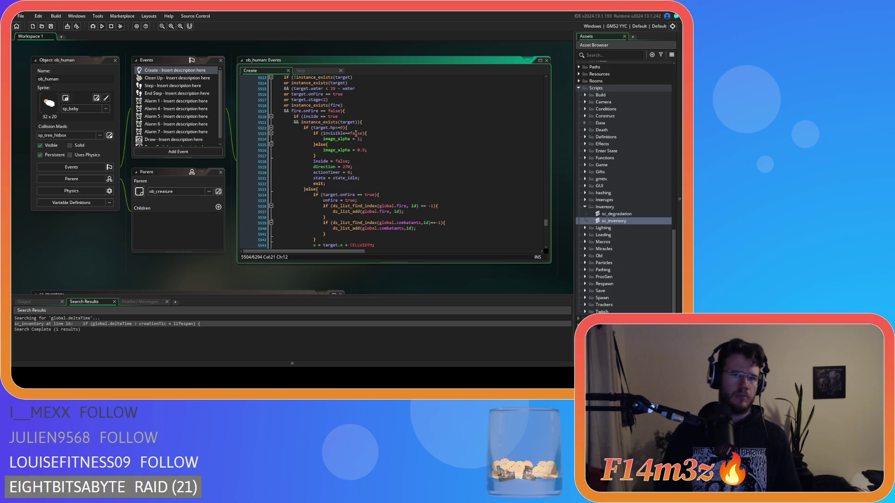
{"action": "scroll", "coordinate": [351, 133], "scroll_direction": "up", "scroll_amount": 8}
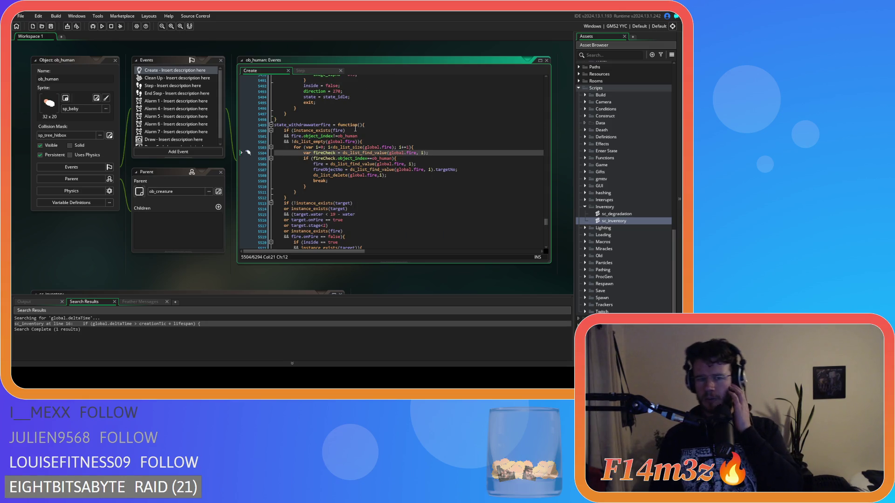
{"action": "scroll", "coordinate": [354, 128], "scroll_direction": "down", "scroll_amount": 20}
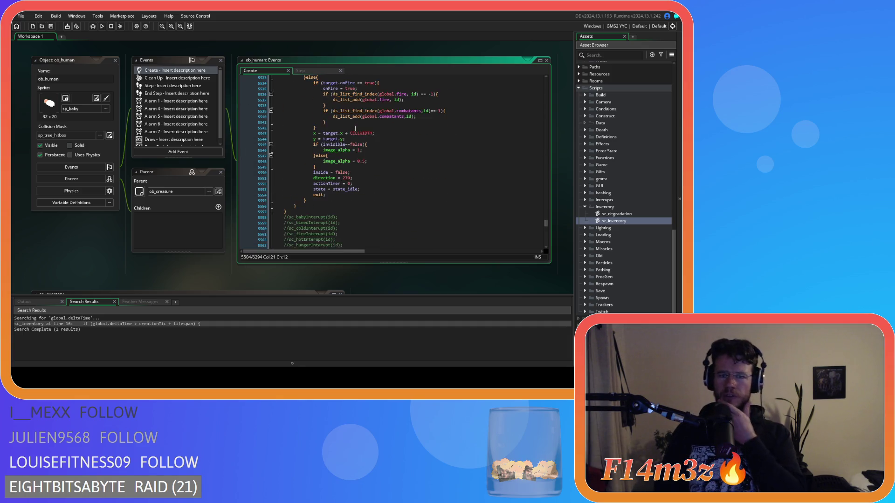
{"action": "scroll", "coordinate": [353, 128], "scroll_direction": "down", "scroll_amount": 20}
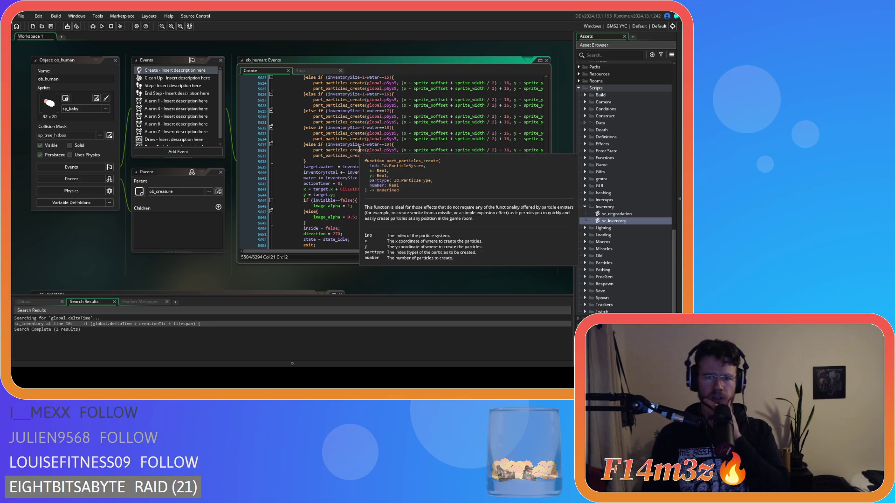
{"action": "mouse_move", "coordinate": [358, 158]}
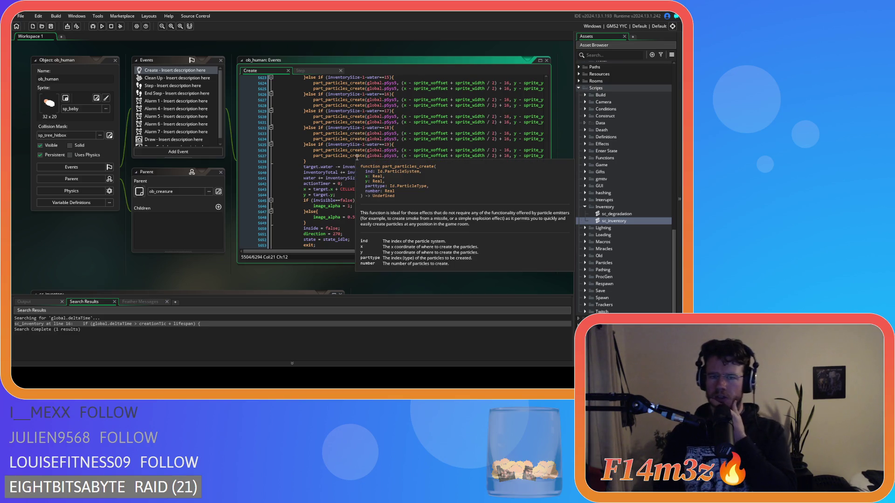
{"action": "scroll", "coordinate": [359, 156], "scroll_direction": "up", "scroll_amount": 20}
{"action": "scroll", "coordinate": [364, 152], "scroll_direction": "up", "scroll_amount": 20}
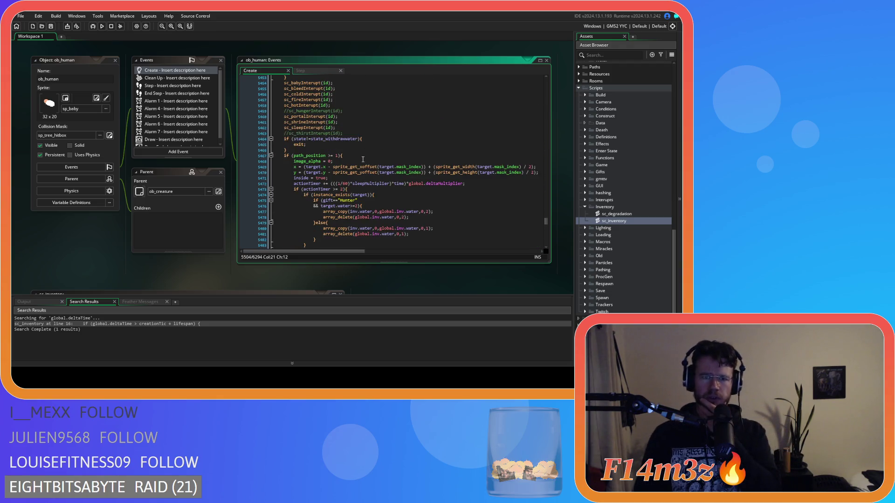
{"action": "scroll", "coordinate": [366, 155], "scroll_direction": "up", "scroll_amount": 17}
{"action": "scroll", "coordinate": [368, 157], "scroll_direction": "down", "scroll_amount": 20}
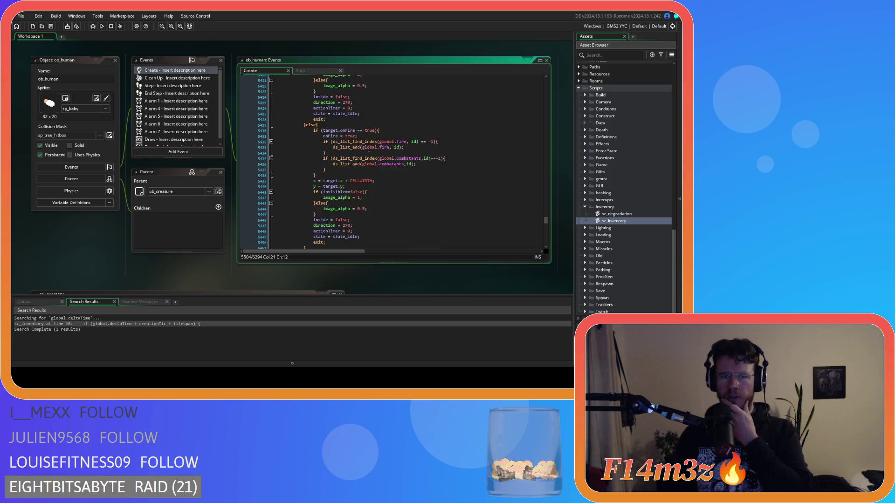
{"action": "scroll", "coordinate": [368, 147], "scroll_direction": "down", "scroll_amount": 20}
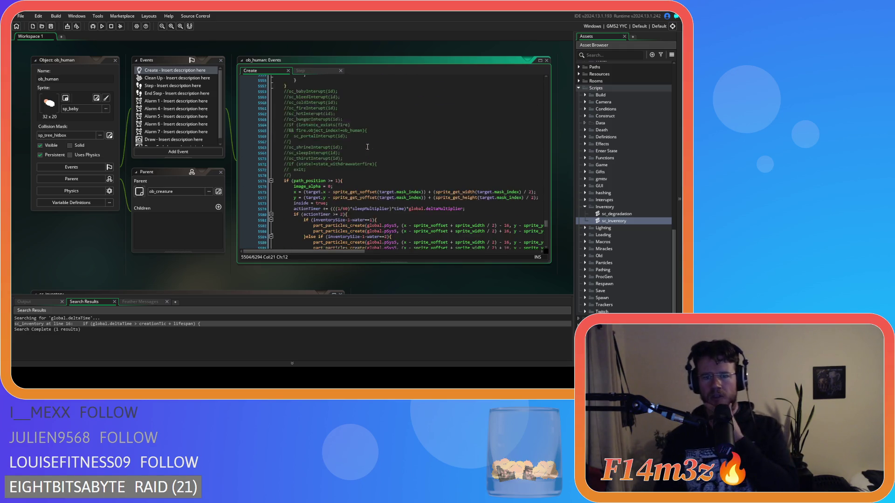
- Comment out the particle effect lines, remove a space in the actionTimer condition, and save
{"action": "mouse_move", "coordinate": [342, 161]}
{"action": "left_mouse_down"}
{"action": "mouse_move", "coordinate": [321, 133]}
{"action": "mouse_move", "coordinate": [309, 150]}
{"action": "left_mouse_up"}
{"action": "scroll", "coordinate": [327, 140], "scroll_direction": "up", "scroll_amount": 6}
{"action": "scroll", "coordinate": [320, 132], "scroll_direction": "up", "scroll_amount": 12}
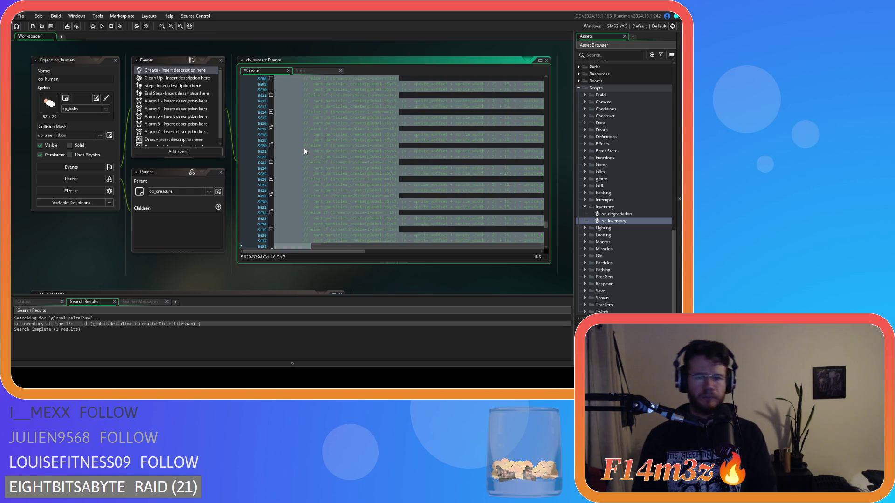
{"action": "key", "text": "ctrl+k"}
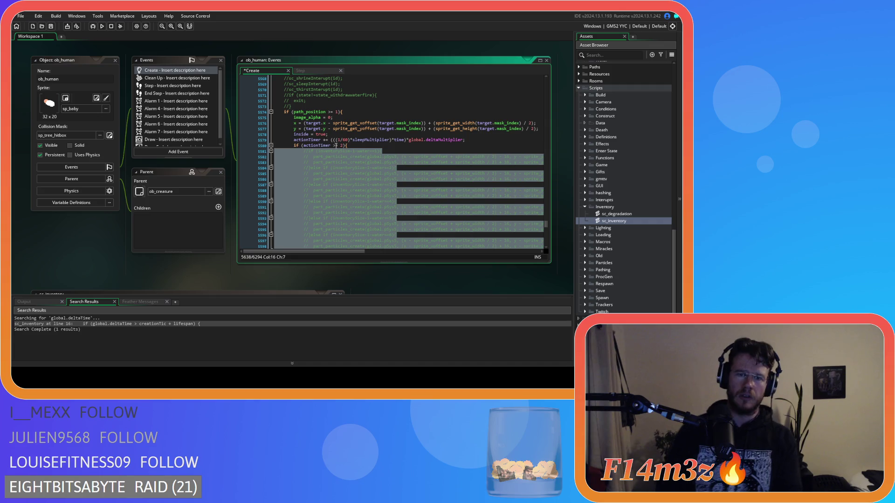
{"action": "left_click", "coordinate": [332, 145]}
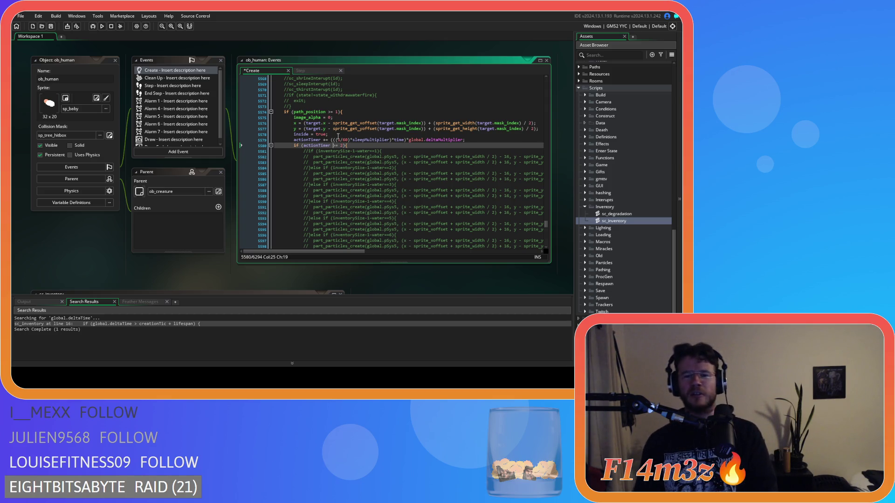
{"action": "key", "text": "BackSpace"}
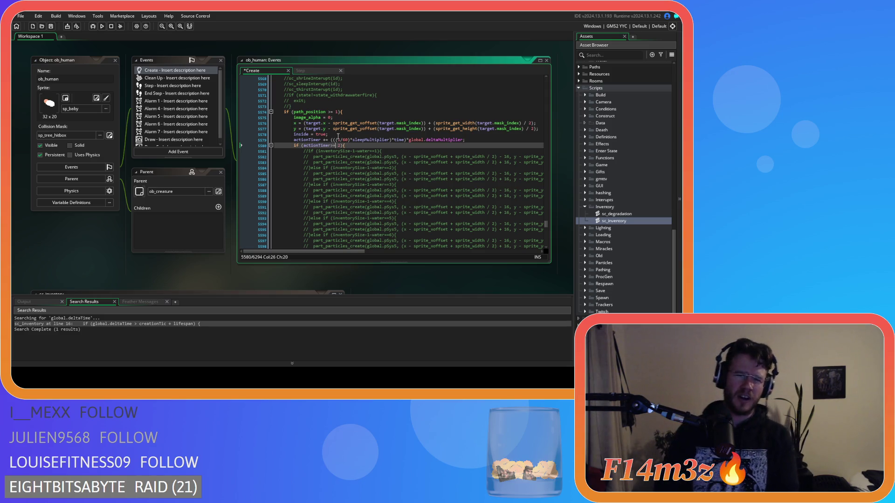
{"action": "left_click", "coordinate": [354, 140]}
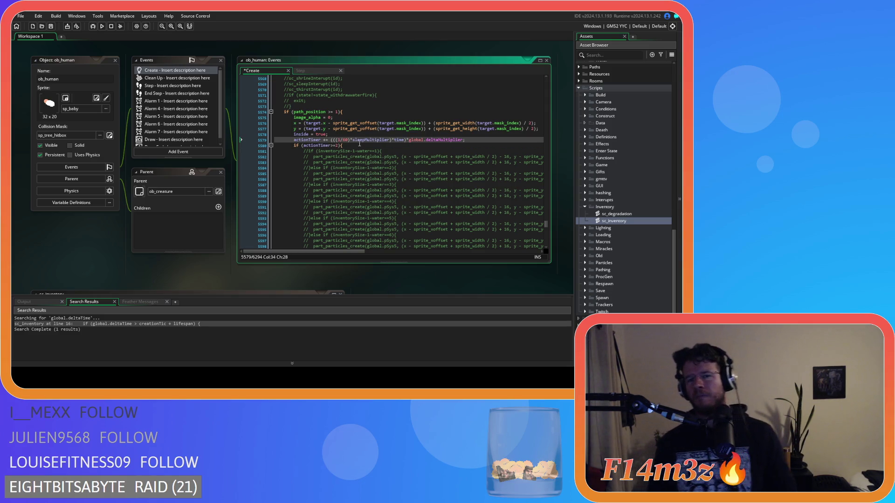
{"action": "key", "text": "ctrl+s"}
- Replace the old target water counter lines with aligned array_copy and array_delete lines
{"action": "scroll", "coordinate": [359, 144], "scroll_direction": "down", "scroll_amount": 12}
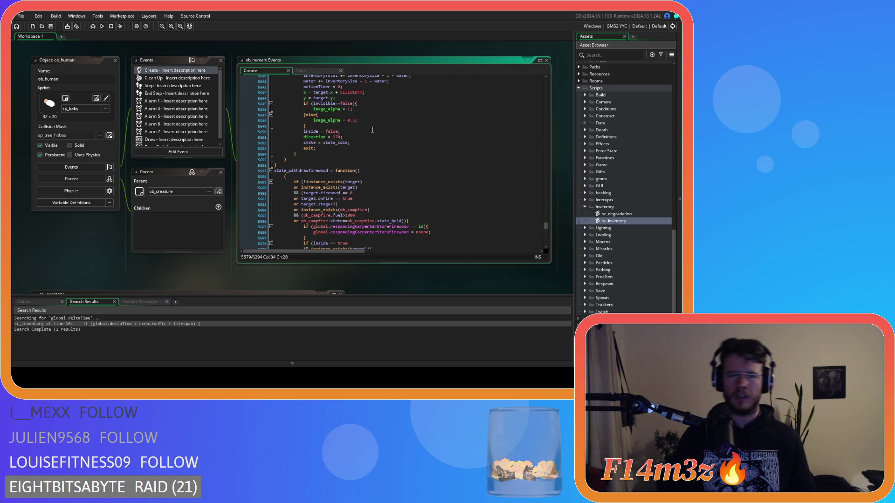
{"action": "scroll", "coordinate": [374, 130], "scroll_direction": "up", "scroll_amount": 3}
{"action": "left_click_drag", "start_coordinate": [390, 137], "coordinate": [301, 128]}
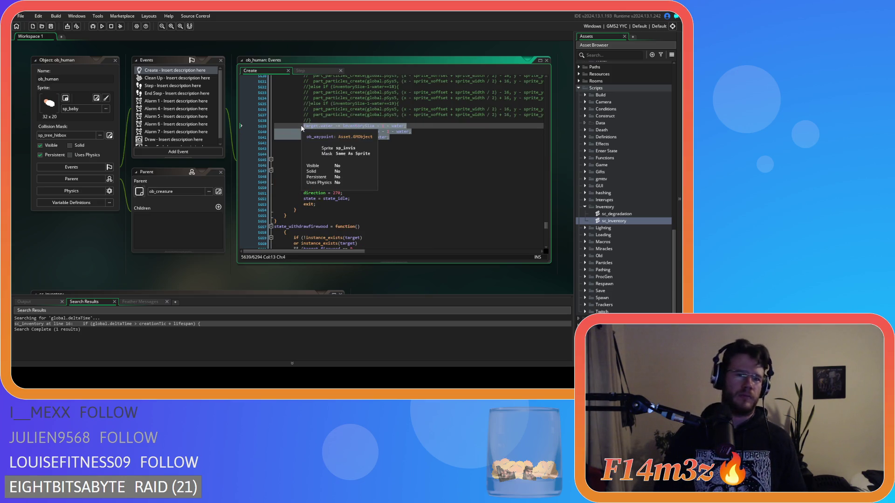
{"action": "key", "text": "ctrl+v"}
{"action": "left_click", "coordinate": [331, 134]}
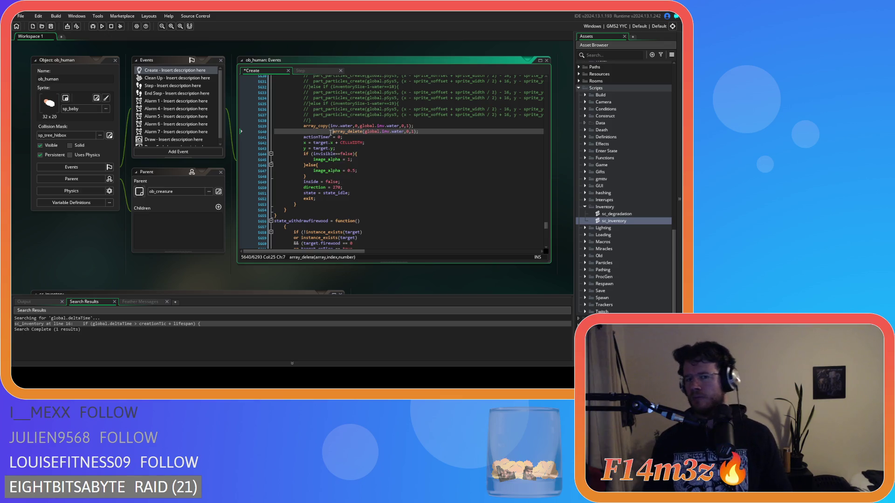
{"action": "key", "text": "BackSpace"}
{"action": "key", "text": "BackSpace"}
{"action": "key", "text": "BackSpace"}
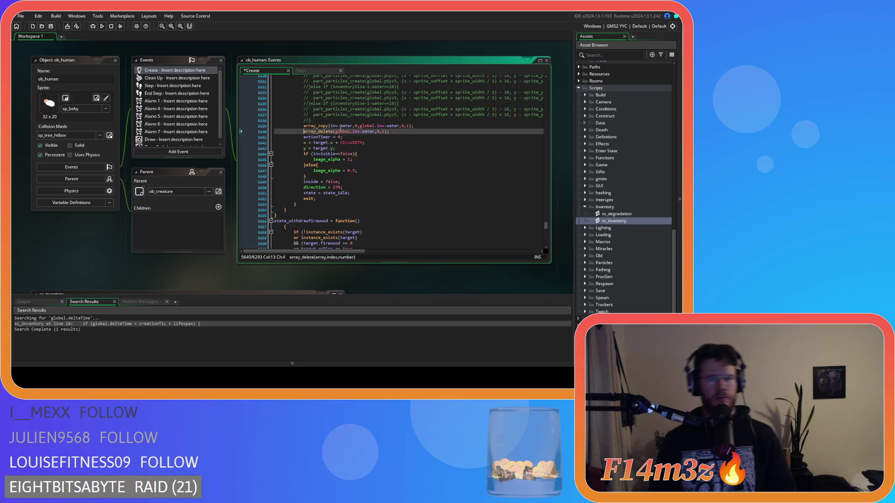
- Change array_copy's and array_delete's element count from 1 to 19 and save
{"action": "left_click", "coordinate": [407, 126]}
{"action": "left_click", "coordinate": [409, 127]}
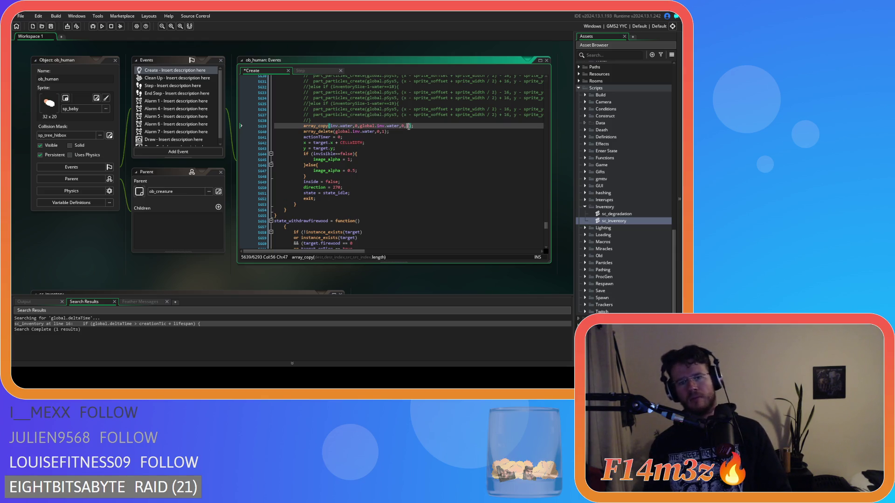
{"action": "type", "text": "9"}
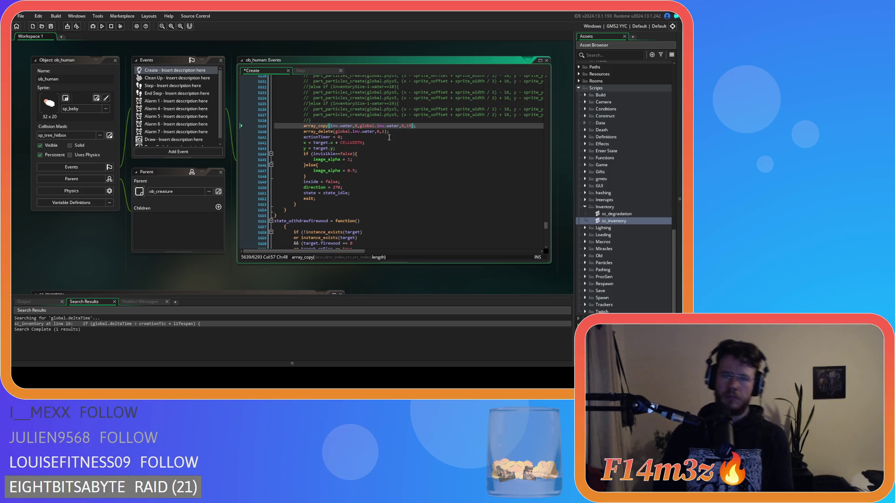
{"action": "double_click", "coordinate": [384, 132]}
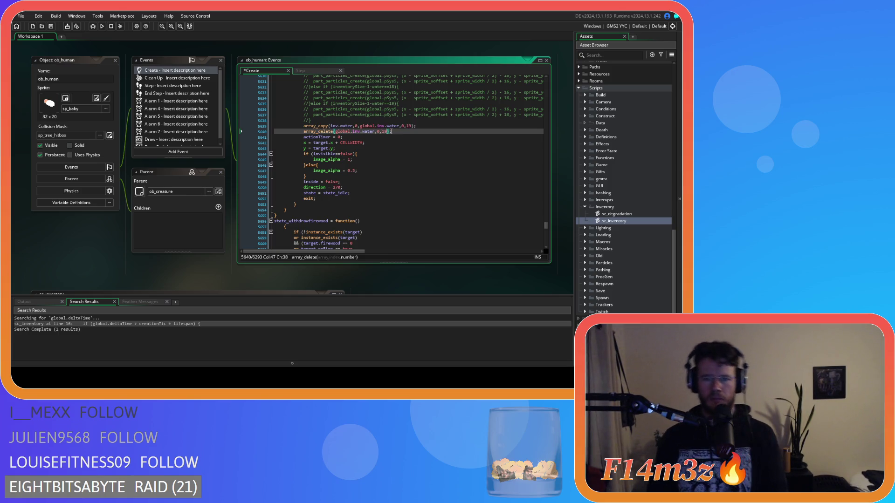
{"action": "type", "text": "19"}
{"action": "key", "text": "Right"}
{"action": "key", "text": "Right"}
{"action": "key", "text": "ctrl+s"}
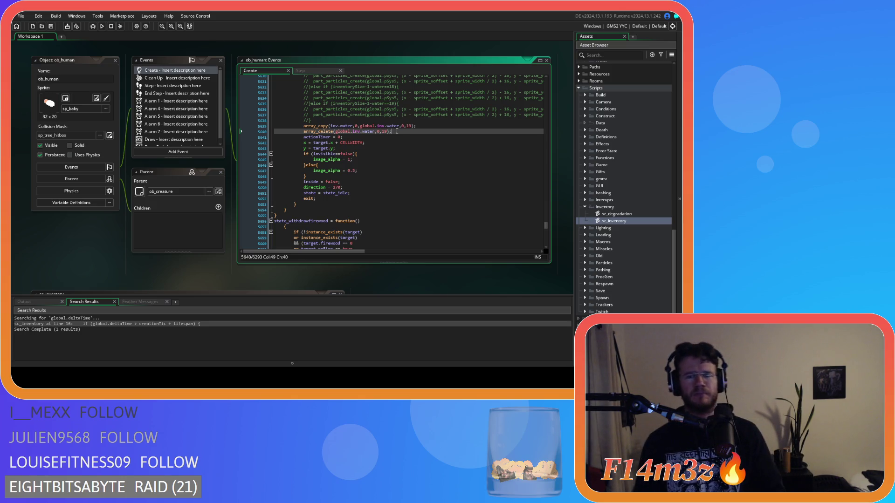
{"action": "scroll", "coordinate": [399, 139], "scroll_direction": "down", "scroll_amount": 3}
- Join state_withdrawfirewood's opening brace onto its function() line
{"action": "scroll", "coordinate": [398, 138], "scroll_direction": "down", "scroll_amount": 5}
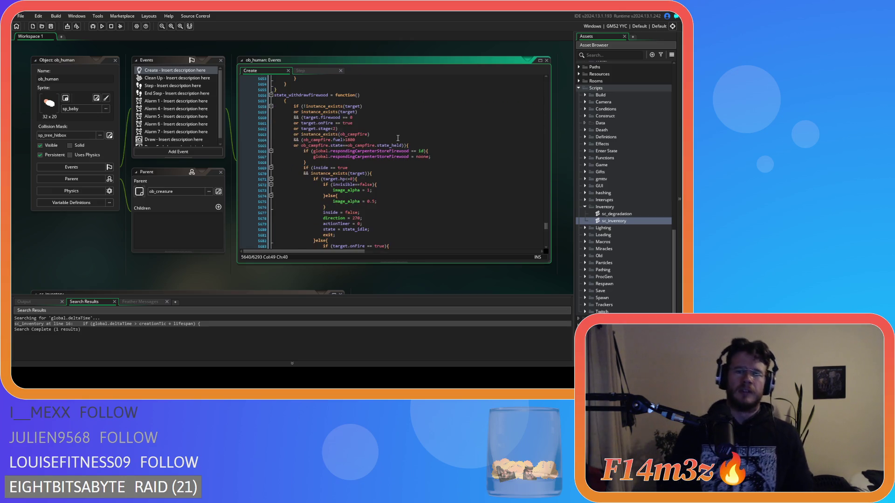
{"action": "scroll", "coordinate": [358, 132], "scroll_direction": "up", "scroll_amount": 4}
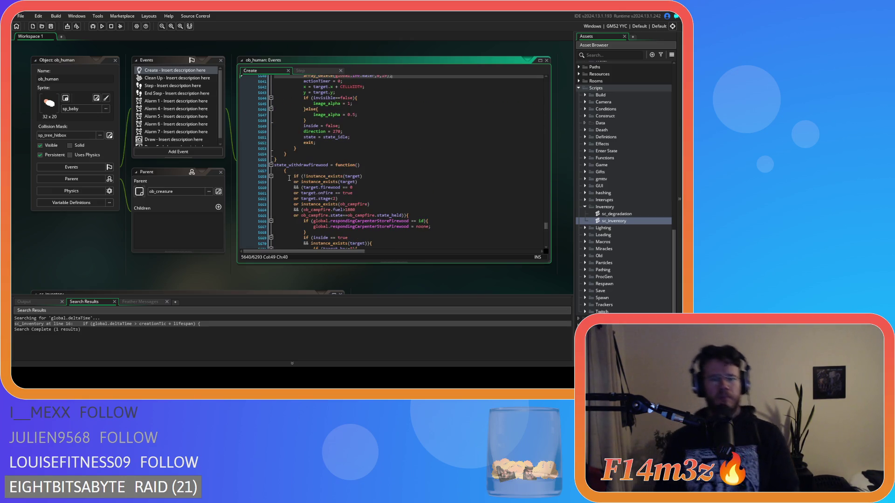
{"action": "left_click", "coordinate": [284, 173]}
{"action": "key", "text": "BackSpace"}
- Look up array_copy's parameter order in the existing water withdraw code
{"action": "scroll", "coordinate": [327, 187], "scroll_direction": "down", "scroll_amount": 15}
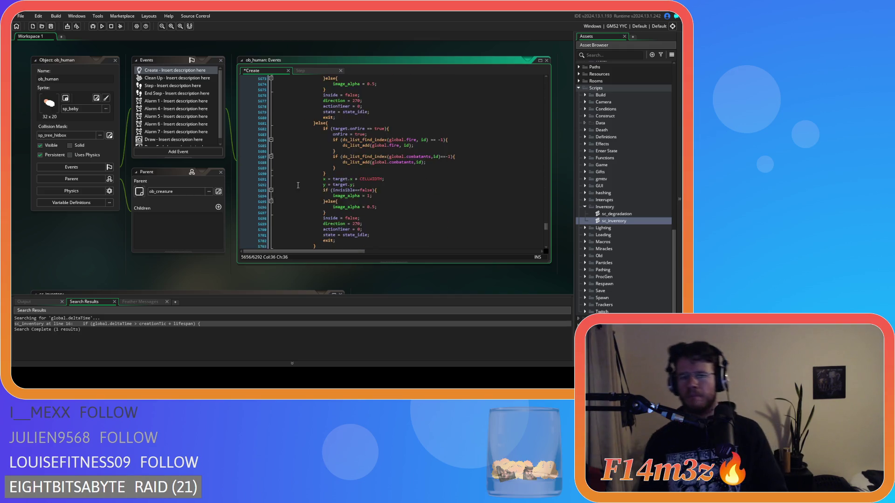
{"action": "scroll", "coordinate": [326, 187], "scroll_direction": "down", "scroll_amount": 15}
{"action": "left_click", "coordinate": [303, 145]}
{"action": "scroll", "coordinate": [303, 139], "scroll_direction": "up", "scroll_amount": 15}
{"action": "left_click", "coordinate": [307, 134]}
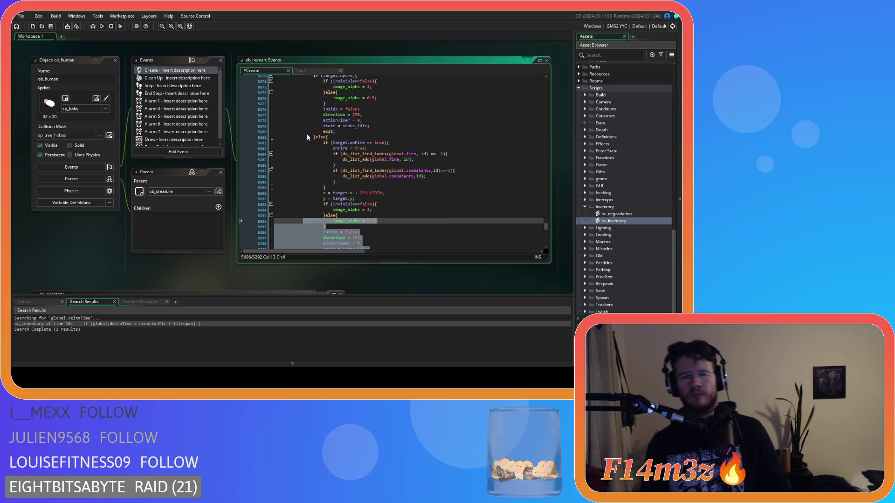
{"action": "scroll", "coordinate": [307, 134], "scroll_direction": "up", "scroll_amount": 10}
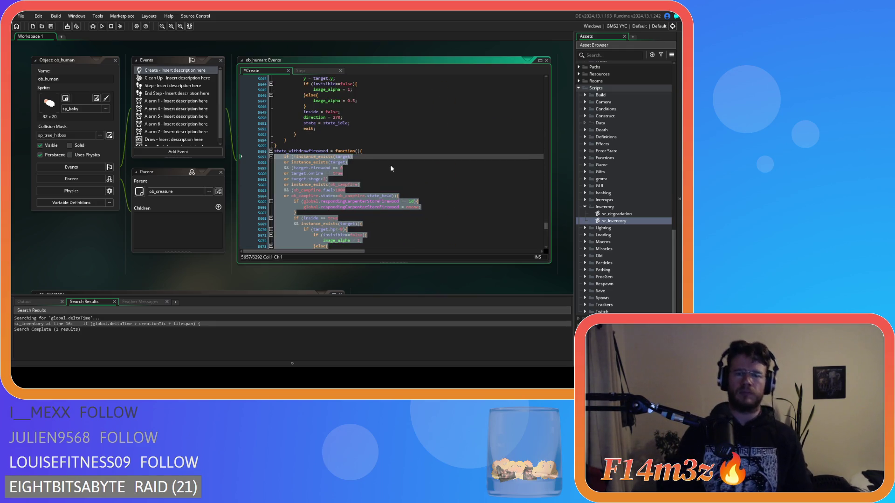
{"action": "left_click", "coordinate": [390, 164]}
{"action": "scroll", "coordinate": [390, 165], "scroll_direction": "up", "scroll_amount": 5}
{"action": "scroll", "coordinate": [390, 169], "scroll_direction": "up", "scroll_amount": 10}
{"action": "scroll", "coordinate": [379, 170], "scroll_direction": "down", "scroll_amount": 8}
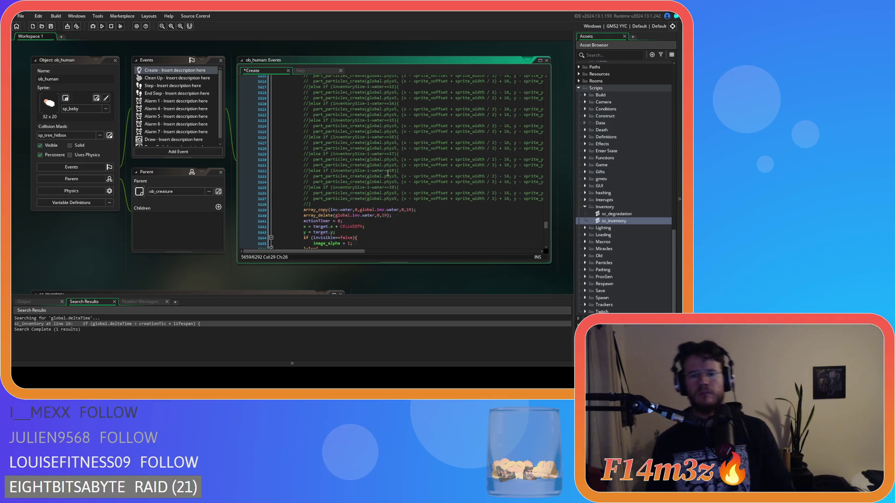
{"action": "left_click", "coordinate": [304, 140]}
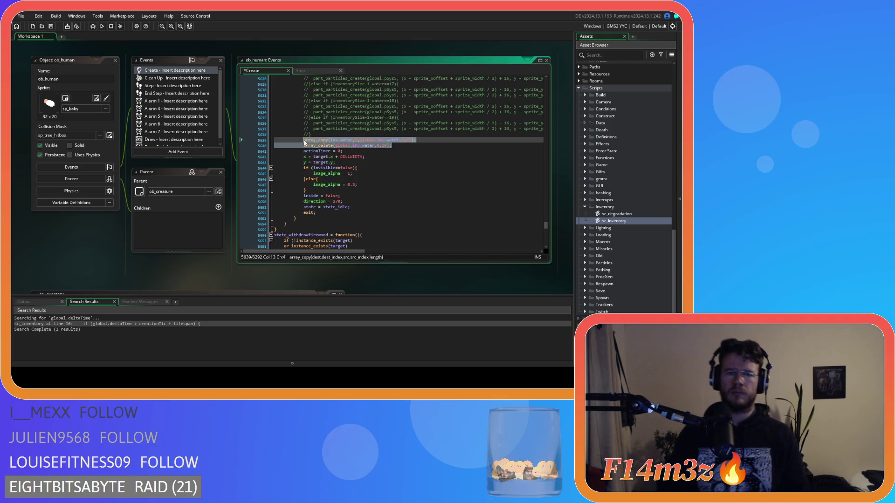
{"action": "scroll", "coordinate": [377, 159], "scroll_direction": "down", "scroll_amount": 5}
{"action": "scroll", "coordinate": [377, 159], "scroll_direction": "down", "scroll_amount": 5}
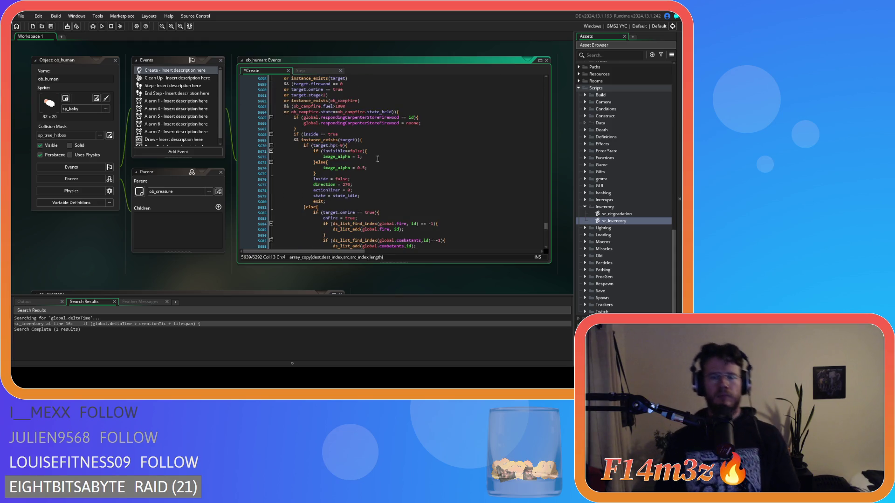
{"action": "scroll", "coordinate": [378, 159], "scroll_direction": "down", "scroll_amount": 7}
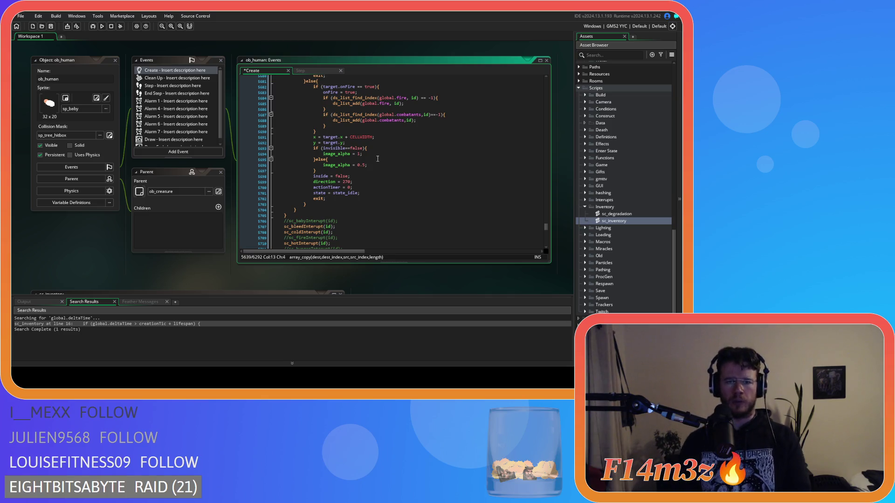
{"action": "scroll", "coordinate": [377, 159], "scroll_direction": "down", "scroll_amount": 11}
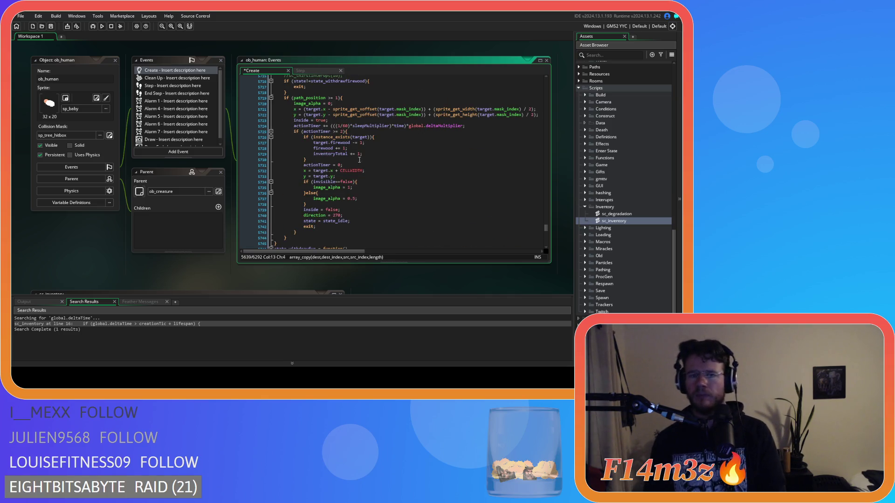
- Select the target.firewood, firewood and inventoryTotal counter lines, excluding their indentation
{"action": "left_click_drag", "start_coordinate": [369, 154], "coordinate": [305, 144]}
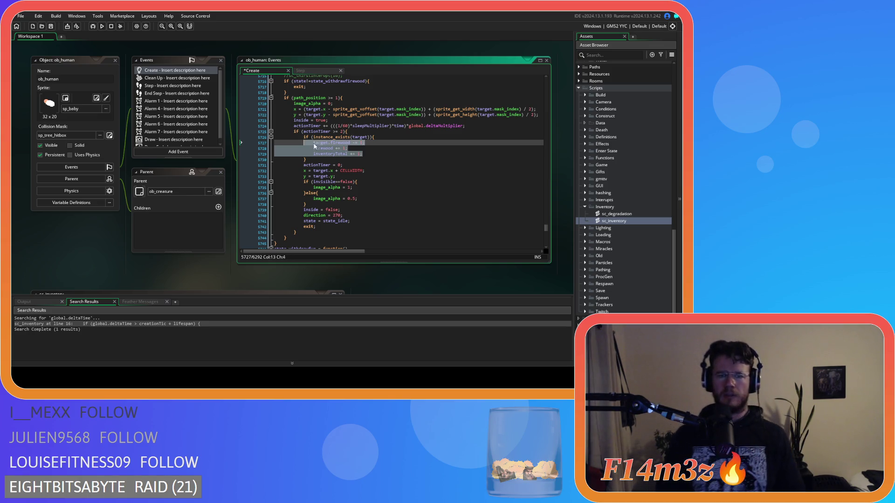
{"action": "scroll", "coordinate": [390, 167], "scroll_direction": "up", "scroll_amount": 17}
{"action": "scroll", "coordinate": [390, 166], "scroll_direction": "up", "scroll_amount": 20}
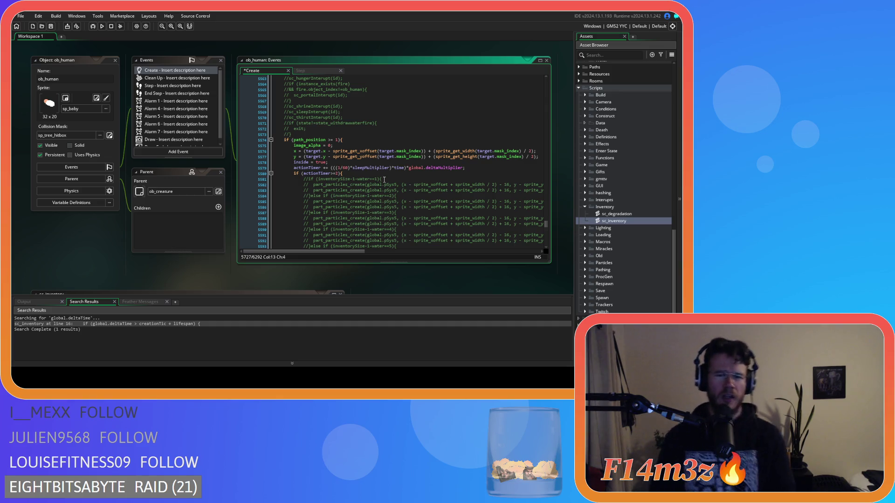
{"action": "scroll", "coordinate": [384, 179], "scroll_direction": "down", "scroll_amount": 20}
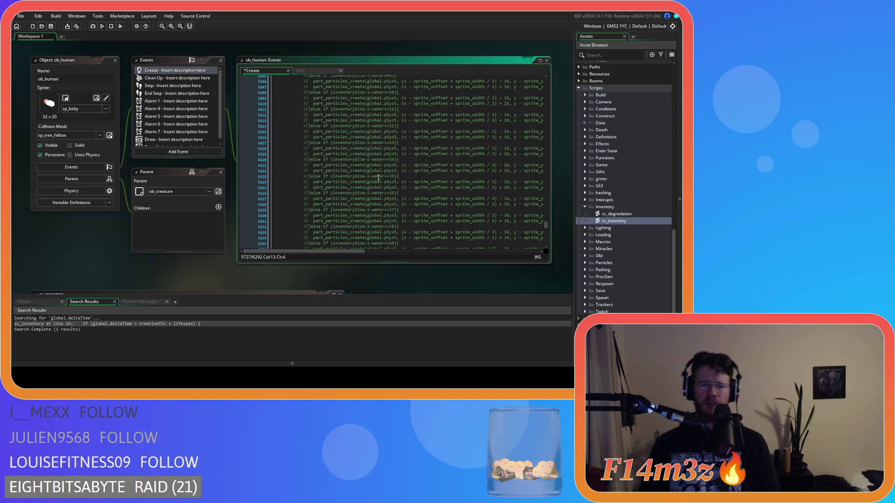
{"action": "scroll", "coordinate": [378, 178], "scroll_direction": "down", "scroll_amount": 1}
{"action": "scroll", "coordinate": [373, 178], "scroll_direction": "up", "scroll_amount": 20}
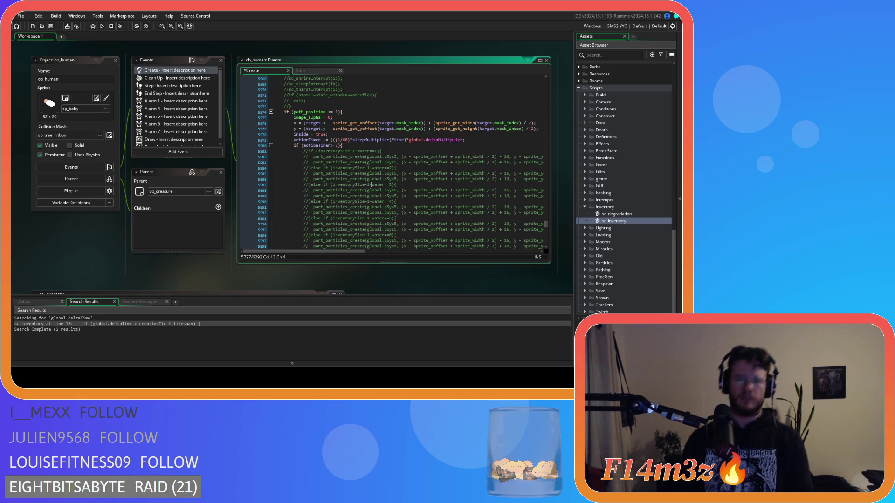
{"action": "scroll", "coordinate": [368, 183], "scroll_direction": "down", "scroll_amount": 20}
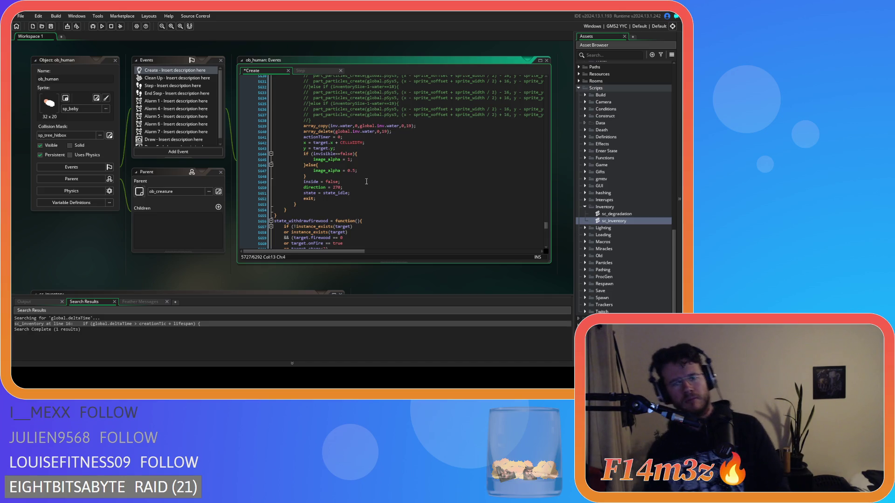
{"action": "scroll", "coordinate": [369, 184], "scroll_direction": "up", "scroll_amount": 10}
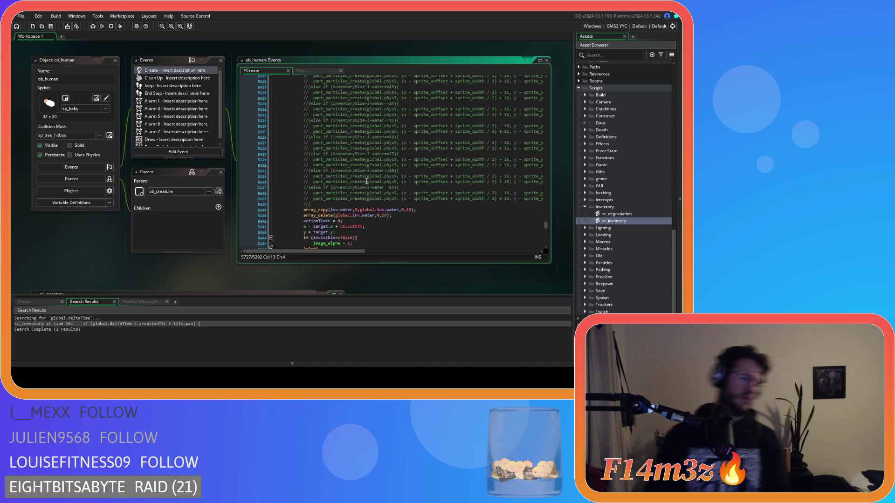
{"action": "scroll", "coordinate": [370, 187], "scroll_direction": "up", "scroll_amount": 13}
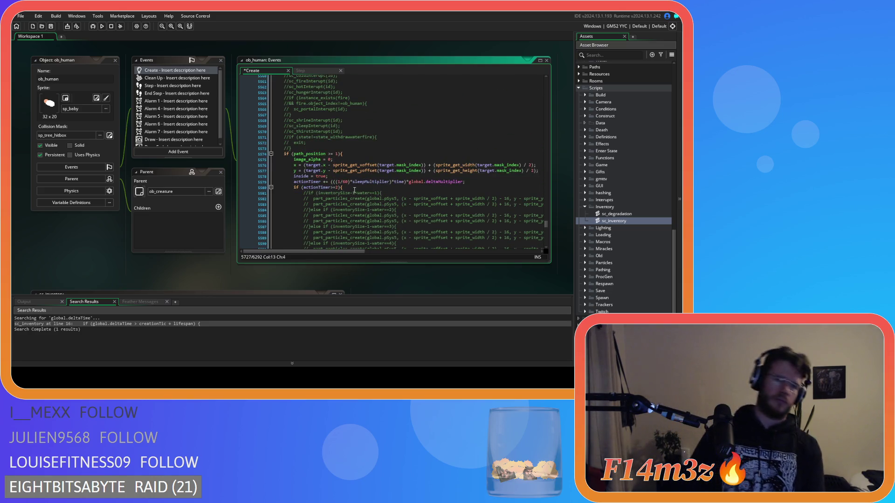
{"action": "scroll", "coordinate": [333, 180], "scroll_direction": "up", "scroll_amount": 1}
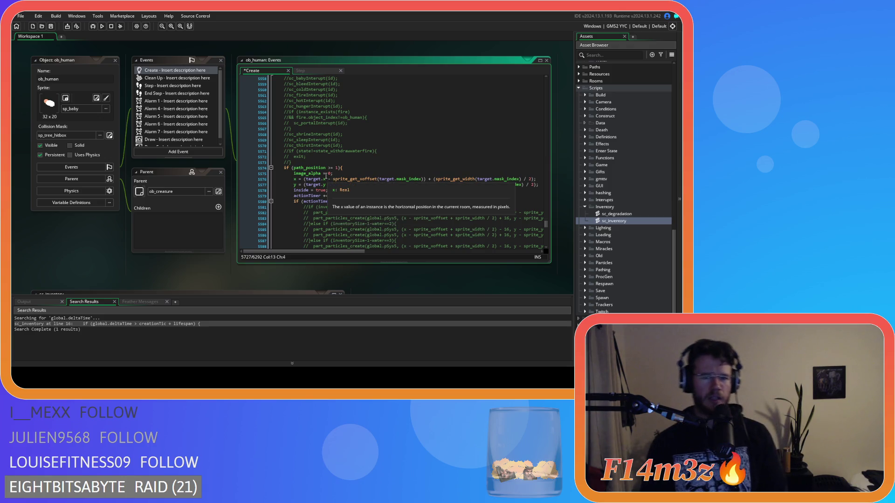
{"action": "scroll", "coordinate": [331, 192], "scroll_direction": "up", "scroll_amount": 5}
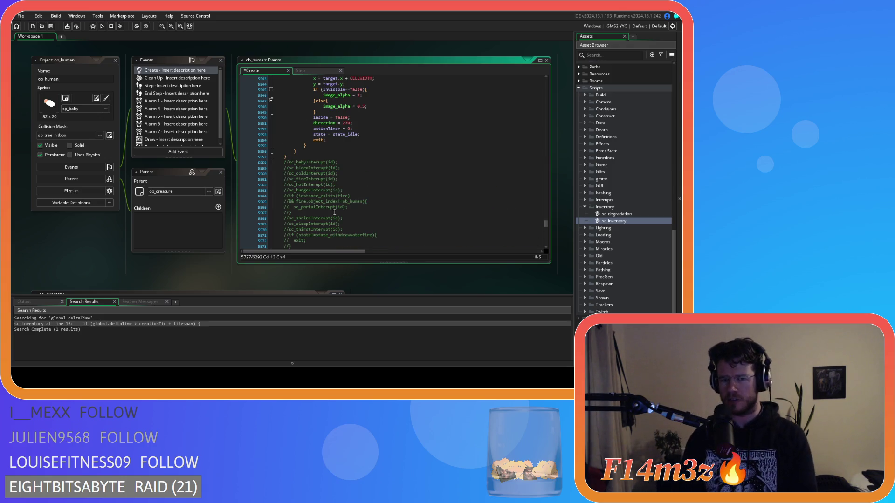
{"action": "scroll", "coordinate": [311, 230], "scroll_direction": "down", "scroll_amount": 3}
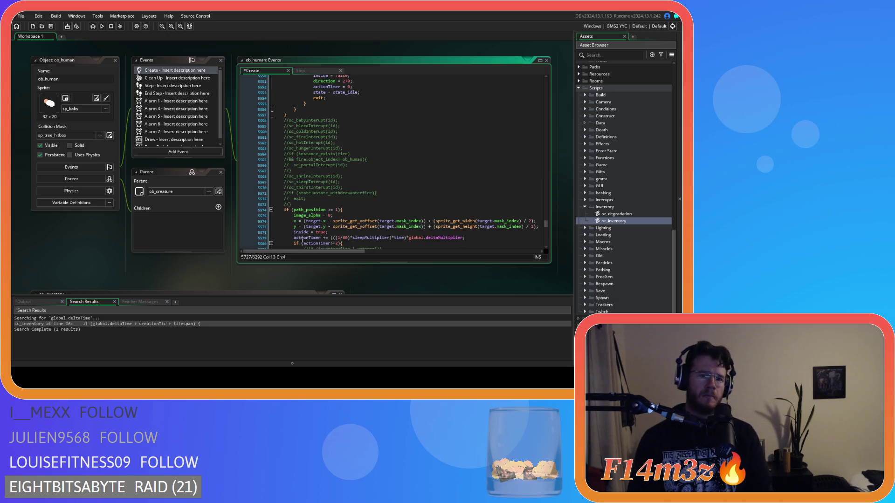
{"action": "scroll", "coordinate": [320, 203], "scroll_direction": "down", "scroll_amount": 8}
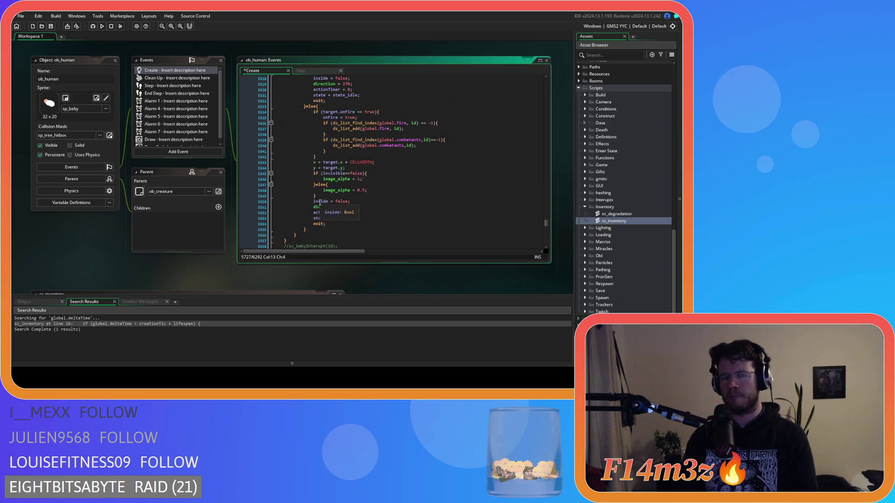
{"action": "scroll", "coordinate": [315, 206], "scroll_direction": "down", "scroll_amount": 20}
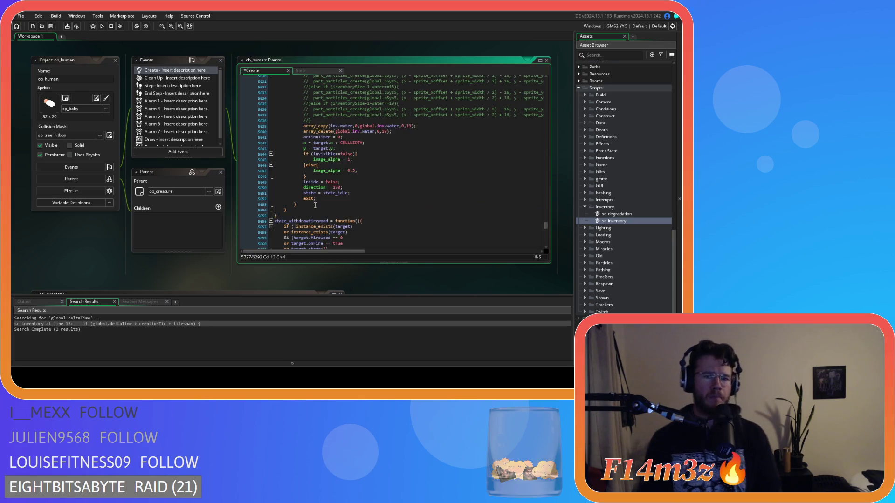
{"action": "scroll", "coordinate": [315, 205], "scroll_direction": "down", "scroll_amount": 4}
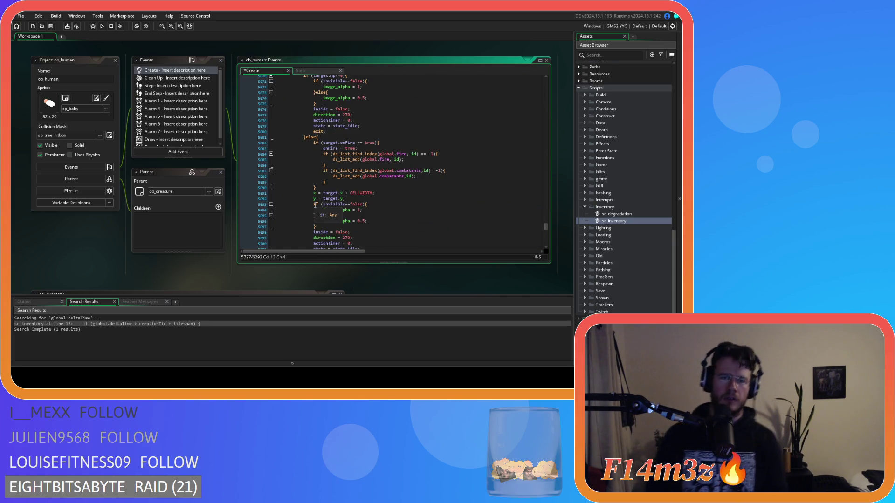
{"action": "scroll", "coordinate": [316, 206], "scroll_direction": "up", "scroll_amount": 1}
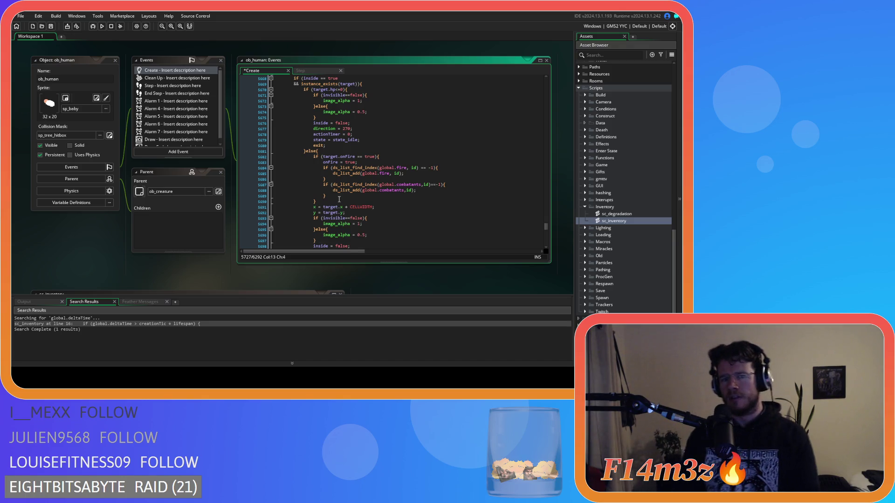
{"action": "scroll", "coordinate": [337, 196], "scroll_direction": "up", "scroll_amount": 3}
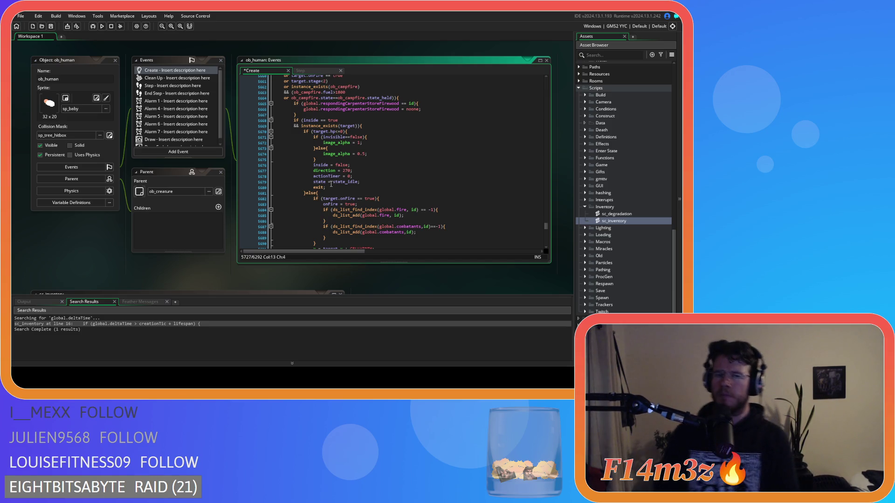
{"action": "scroll", "coordinate": [340, 181], "scroll_direction": "down", "scroll_amount": 4}
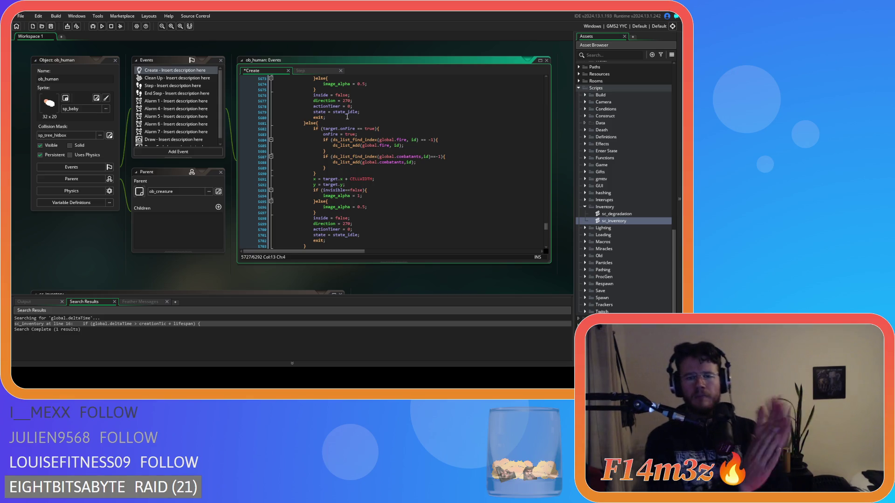
{"action": "scroll", "coordinate": [352, 105], "scroll_direction": "down", "scroll_amount": 10}
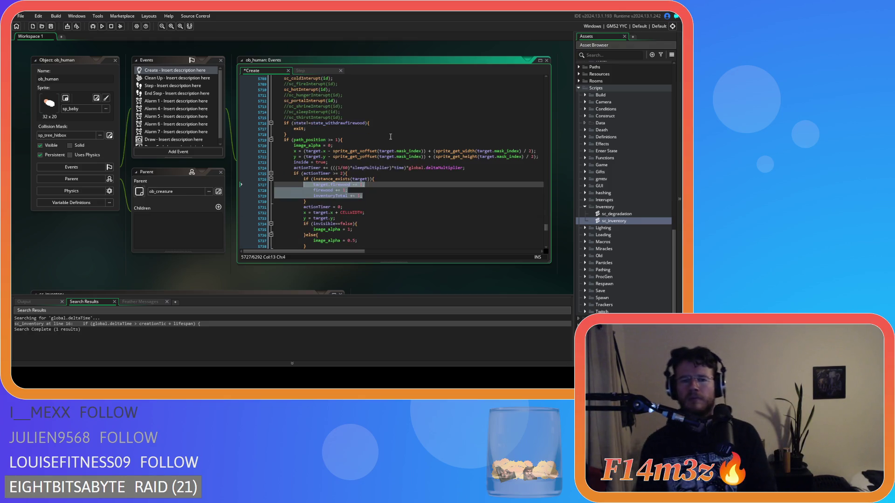
{"action": "left_click_drag", "start_coordinate": [375, 195], "coordinate": [312, 186]}
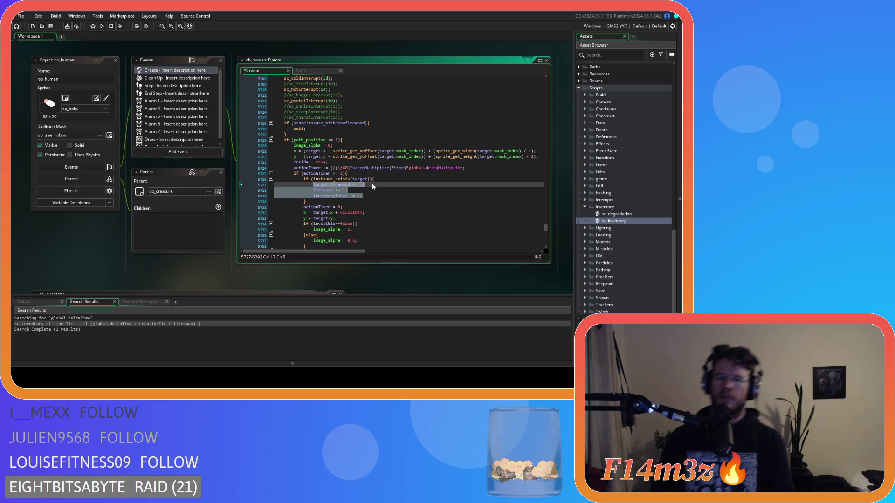
- Paste the array_copy and array_delete lines over the firewood counter code
{"action": "scroll", "coordinate": [374, 195], "scroll_direction": "down", "scroll_amount": 1}
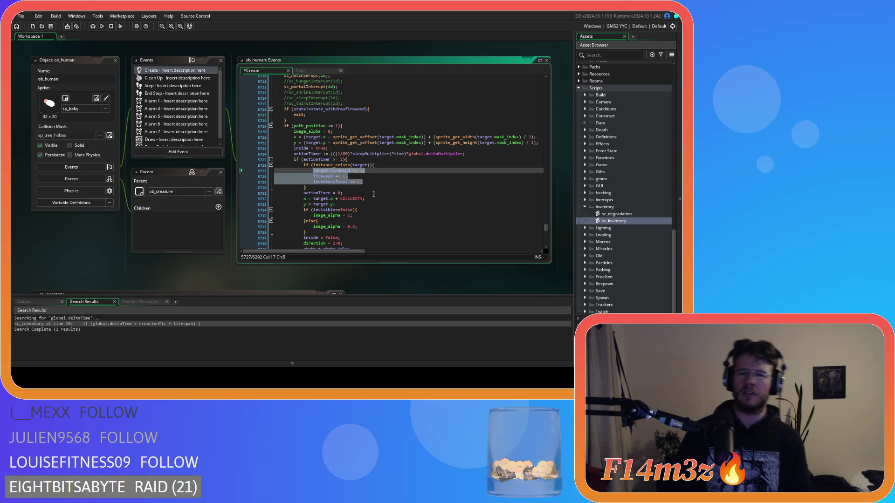
{"action": "type", "text": "array_copy(inv.water,0,global.inv.water,0,19); \t\t\tarray_delete(global.inv.water,0,19);"}
{"action": "left_click", "coordinate": [297, 176]}
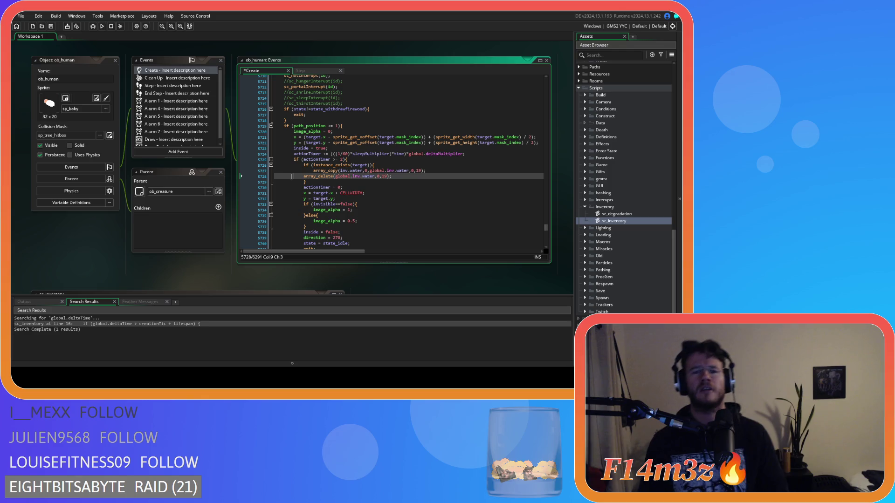
{"action": "scroll", "coordinate": [356, 170], "scroll_direction": "up", "scroll_amount": 8}
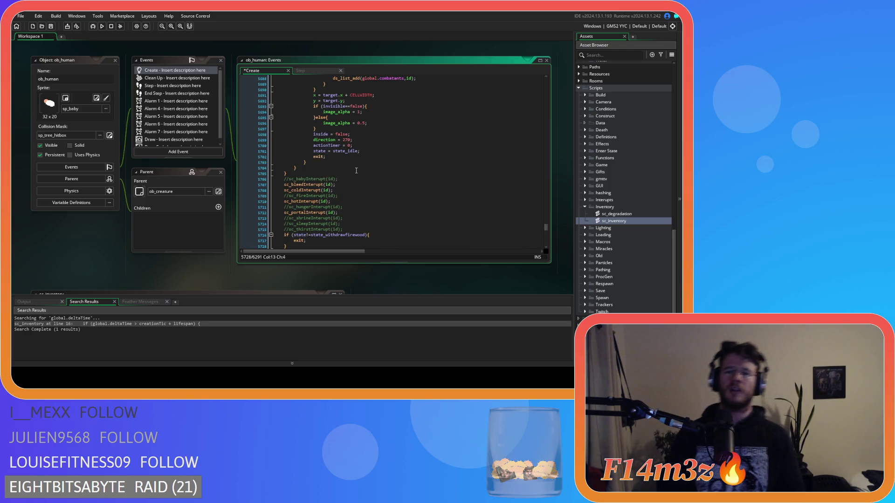
{"action": "scroll", "coordinate": [356, 171], "scroll_direction": "up", "scroll_amount": 15}
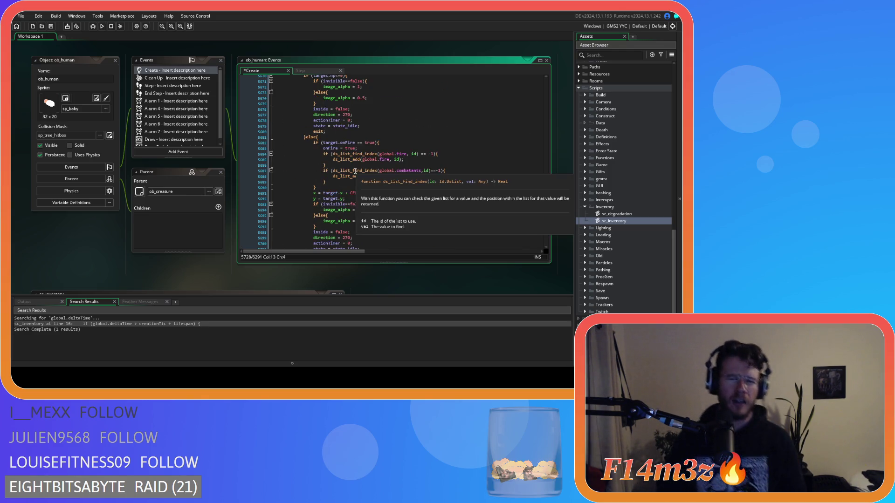
{"action": "scroll", "coordinate": [355, 171], "scroll_direction": "up", "scroll_amount": 3}
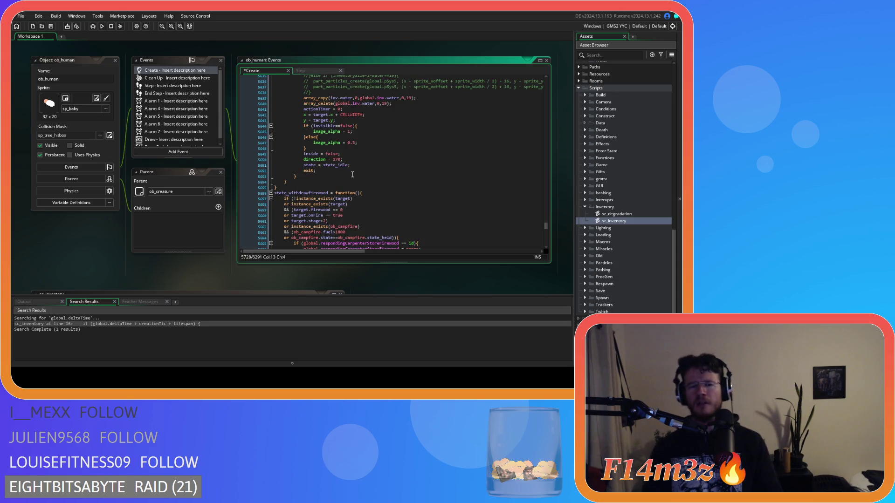
{"action": "scroll", "coordinate": [352, 174], "scroll_direction": "down", "scroll_amount": 20}
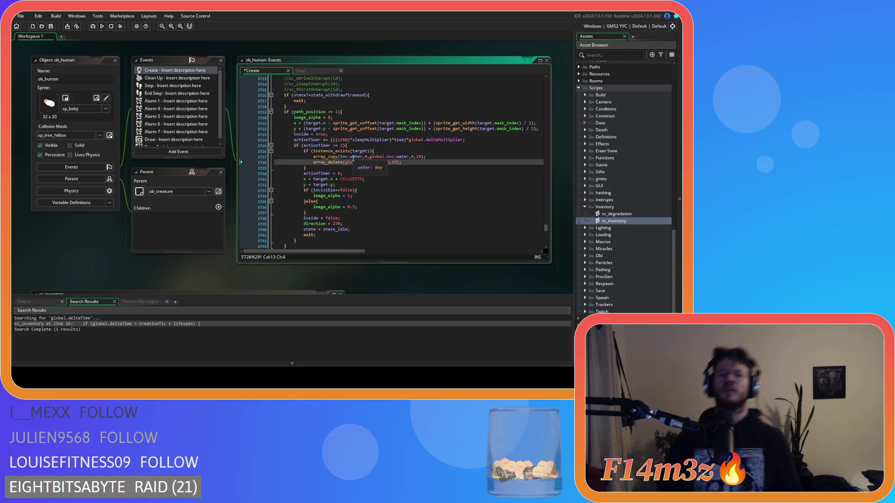
{"action": "scroll", "coordinate": [350, 168], "scroll_direction": "up", "scroll_amount": 12}
{"action": "scroll", "coordinate": [346, 171], "scroll_direction": "up", "scroll_amount": 10}
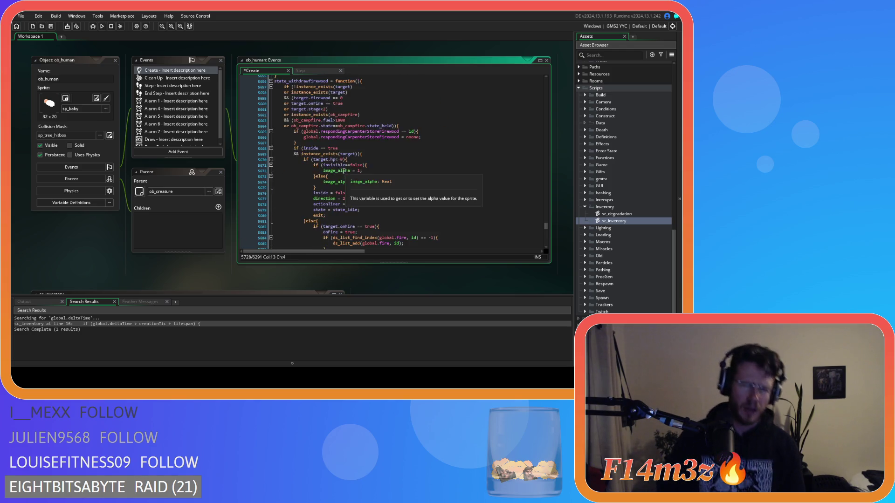
{"action": "scroll", "coordinate": [344, 171], "scroll_direction": "down", "scroll_amount": 20}
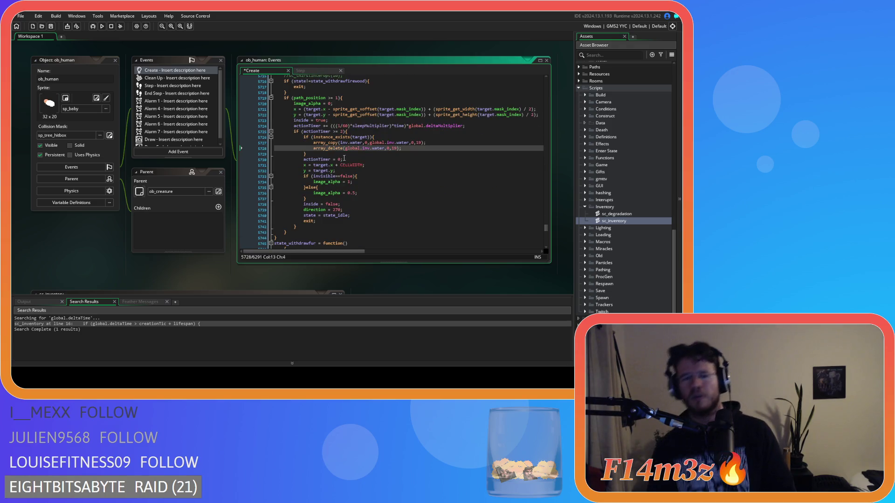
- Change water to firewood in the array_copy and array_delete lines
{"action": "double_click", "coordinate": [355, 143]}
{"action": "type", "text": "firewo"}
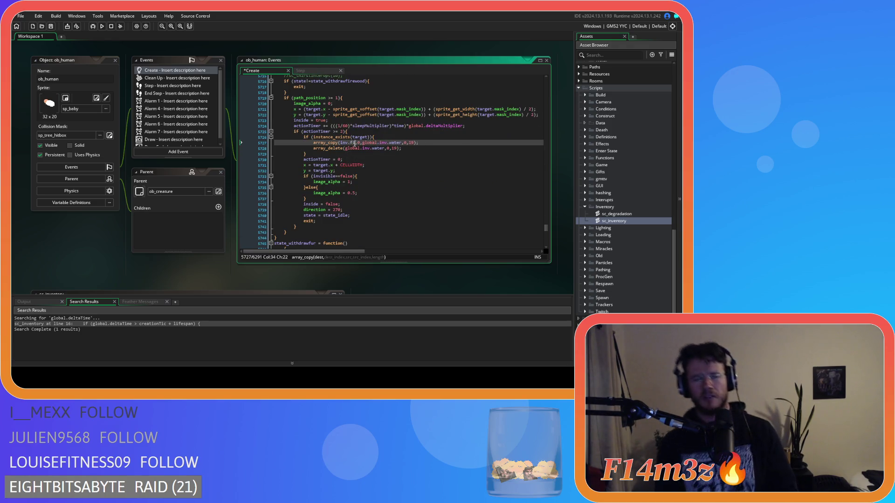
{"action": "type", "text": "od"}
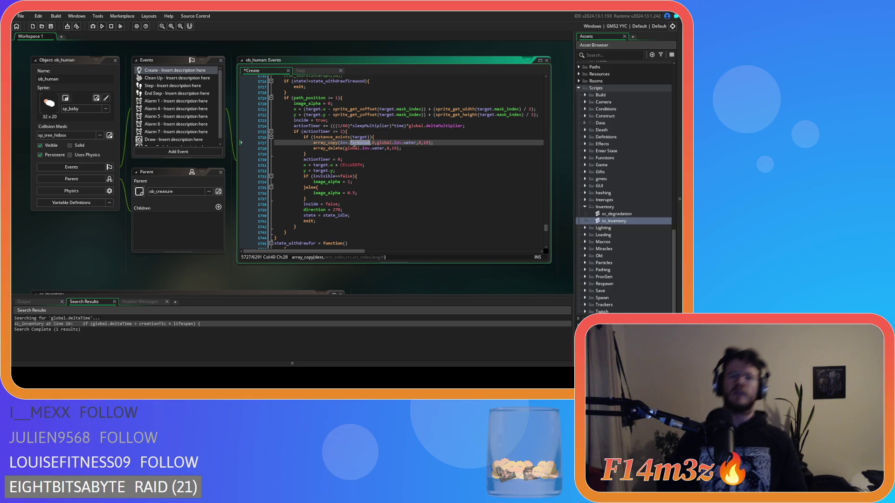
{"action": "double_click", "coordinate": [410, 142]}
{"action": "type", "text": "firewood"}
{"action": "double_click", "coordinate": [379, 148]}
{"action": "type", "text": "firewood"}
{"action": "left_click_drag", "start_coordinate": [413, 150], "coordinate": [318, 145]}
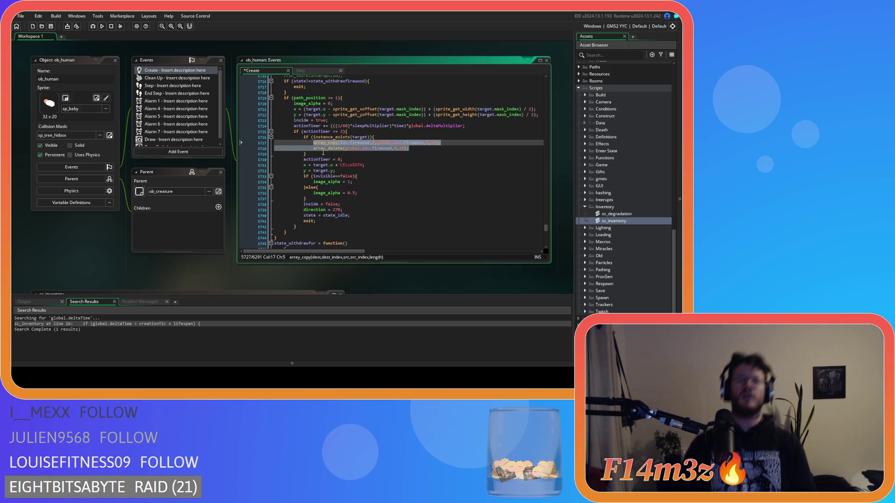
- Delete the leftover closing brace, indent the following block one level, and tidy blank lines
{"action": "left_click", "coordinate": [249, 154]}
{"action": "key", "text": "Delete"}
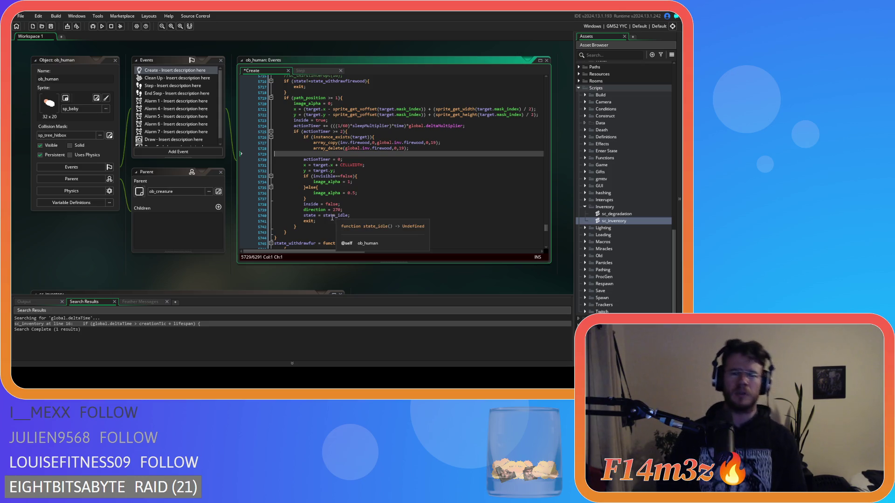
{"action": "left_click_drag", "start_coordinate": [322, 221], "coordinate": [233, 158]}
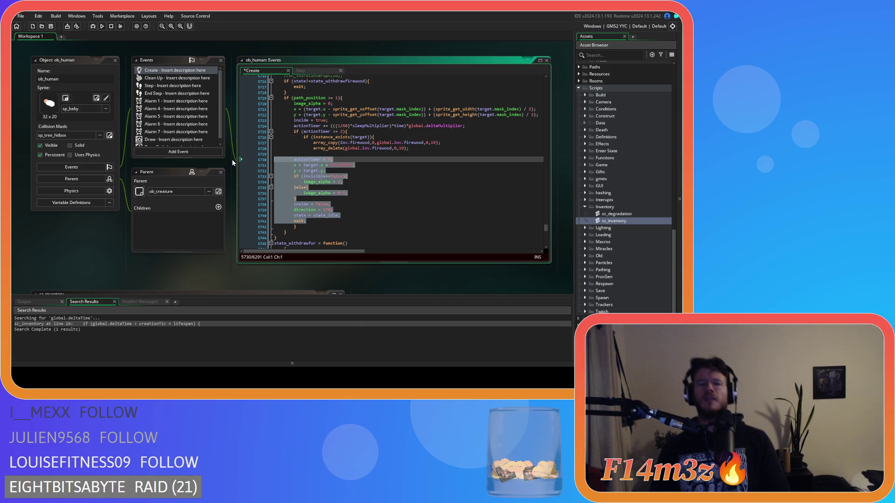
{"action": "key", "text": "Tab"}
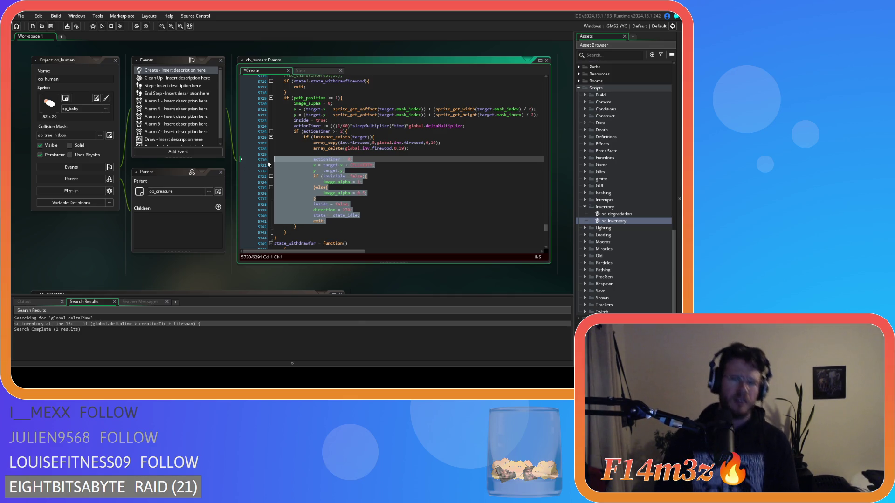
{"action": "left_click", "coordinate": [272, 154]}
{"action": "key", "text": "Delete"}
{"action": "left_click", "coordinate": [342, 215]}
{"action": "key", "text": "Return"}
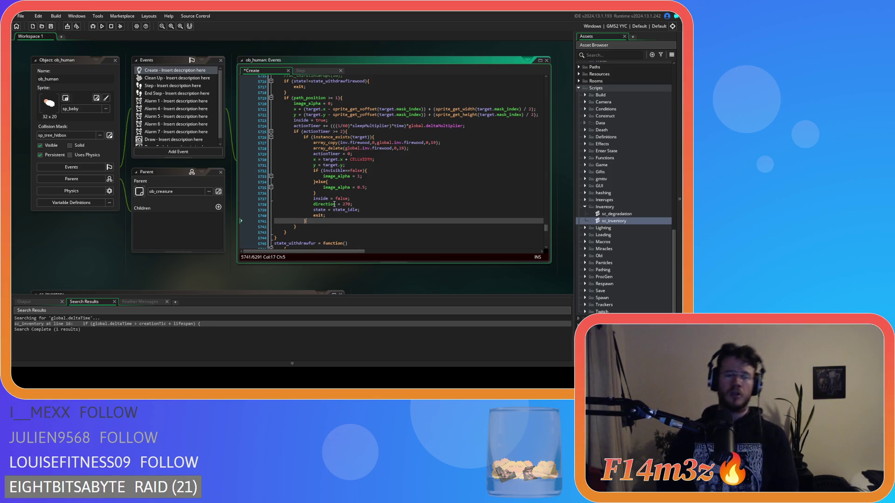
{"action": "scroll", "coordinate": [312, 210], "scroll_direction": "down", "scroll_amount": 3}
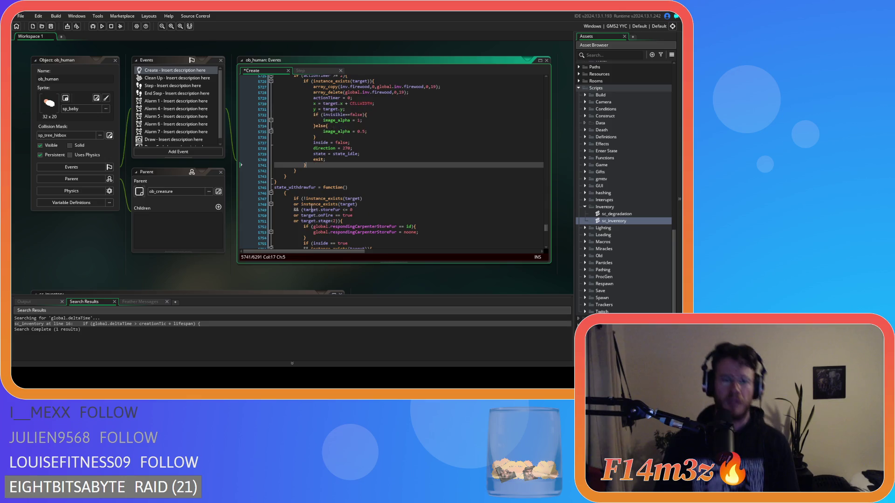
- Join the lone opening brace onto the state_withdrawfur function(){ declaration line
{"action": "scroll", "coordinate": [312, 208], "scroll_direction": "down", "scroll_amount": 3}
{"action": "left_click", "coordinate": [280, 138]}
{"action": "key", "text": "BackSpace"}
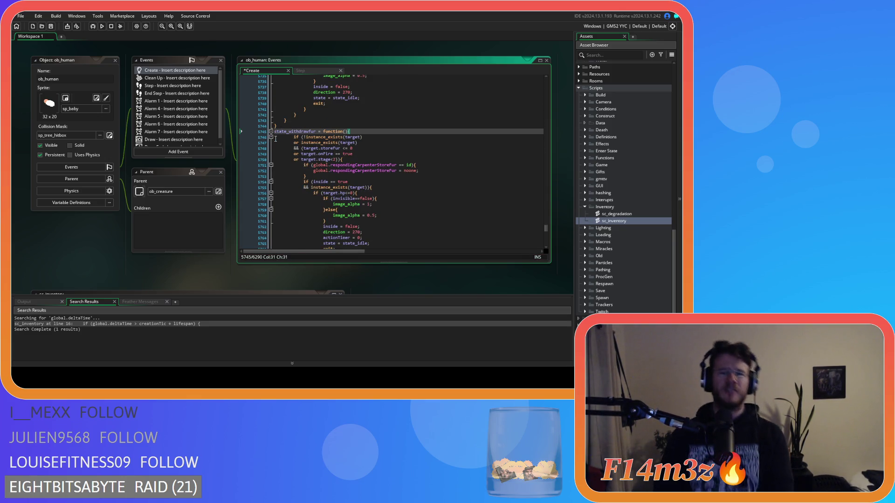
- Outdent the state_withdrawfur function body one level with Shift+Tab
{"action": "scroll", "coordinate": [275, 139], "scroll_direction": "down", "scroll_amount": 13}
{"action": "scroll", "coordinate": [280, 145], "scroll_direction": "down", "scroll_amount": 9}
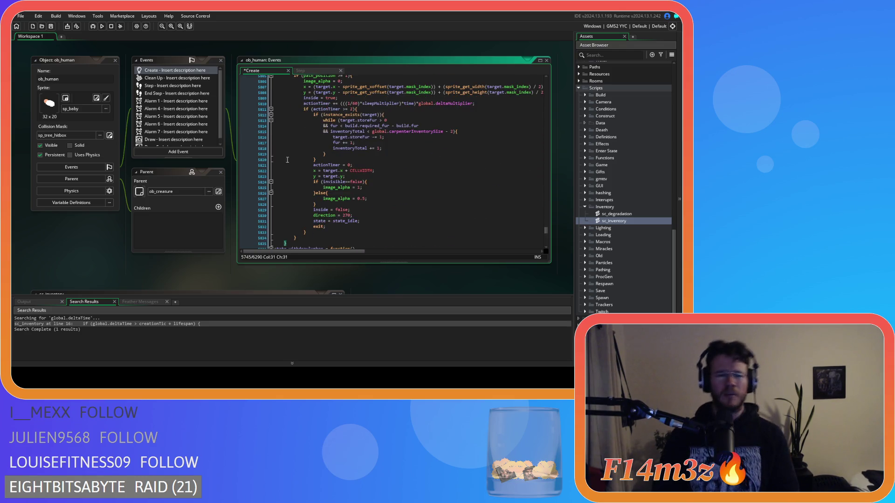
{"action": "mouse_move", "coordinate": [301, 243]}
{"action": "left_mouse_down"}
{"action": "mouse_move", "coordinate": [284, 236]}
{"action": "mouse_move", "coordinate": [275, 152]}
{"action": "left_mouse_up"}
{"action": "key", "text": "shift+Tab"}
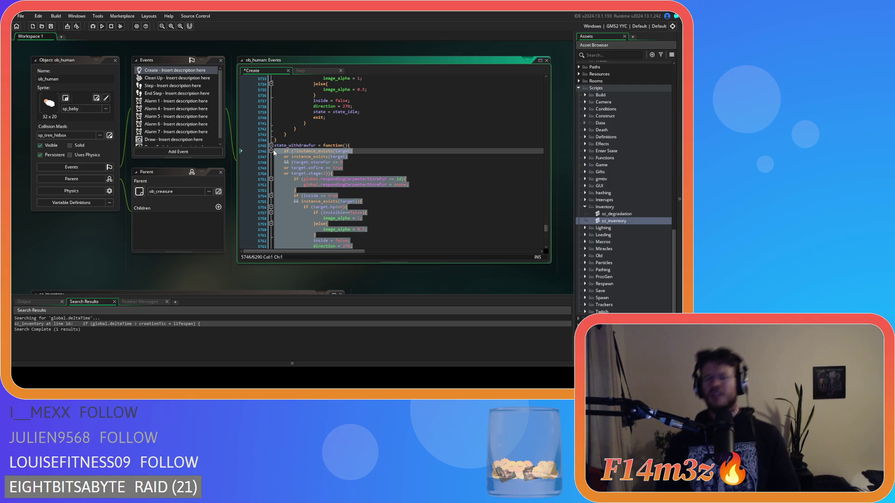
{"action": "scroll", "coordinate": [274, 152], "scroll_direction": "down", "scroll_amount": 5}
{"action": "scroll", "coordinate": [281, 162], "scroll_direction": "down", "scroll_amount": 3}
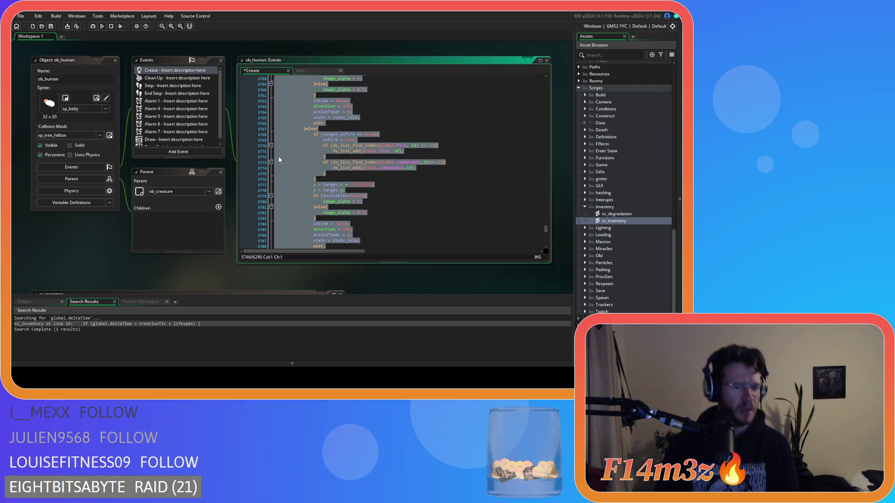
{"action": "scroll", "coordinate": [281, 154], "scroll_direction": "down", "scroll_amount": 4}
{"action": "left_click", "coordinate": [319, 145]}
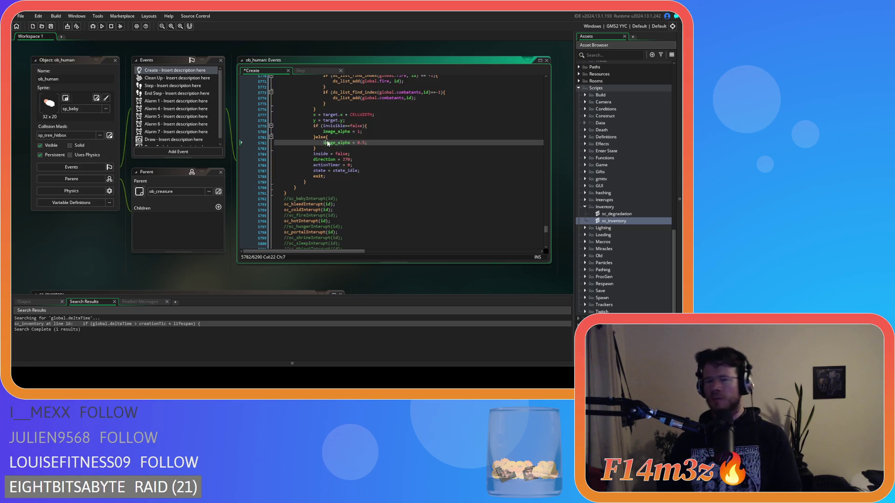
- Select the fur counter lines inside the target.storefur > 0 loop
{"action": "scroll", "coordinate": [327, 144], "scroll_direction": "up", "scroll_amount": 4}
{"action": "scroll", "coordinate": [330, 141], "scroll_direction": "up", "scroll_amount": 10}
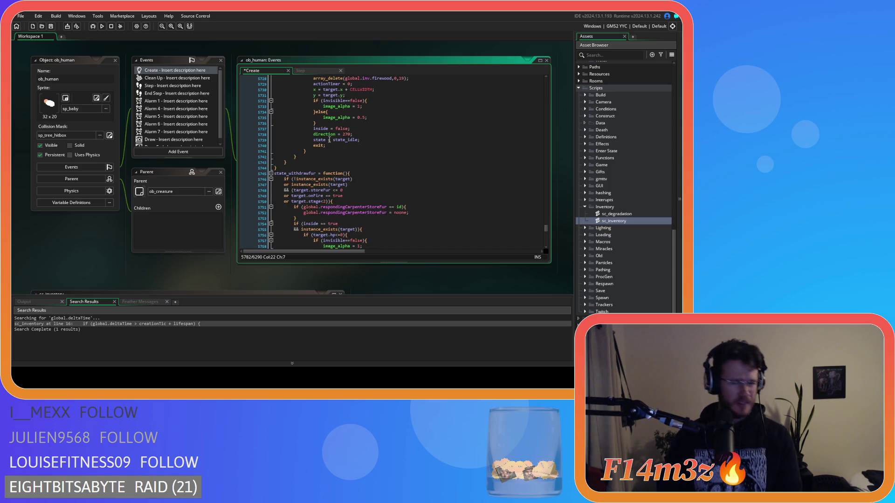
{"action": "scroll", "coordinate": [330, 139], "scroll_direction": "down", "scroll_amount": 8}
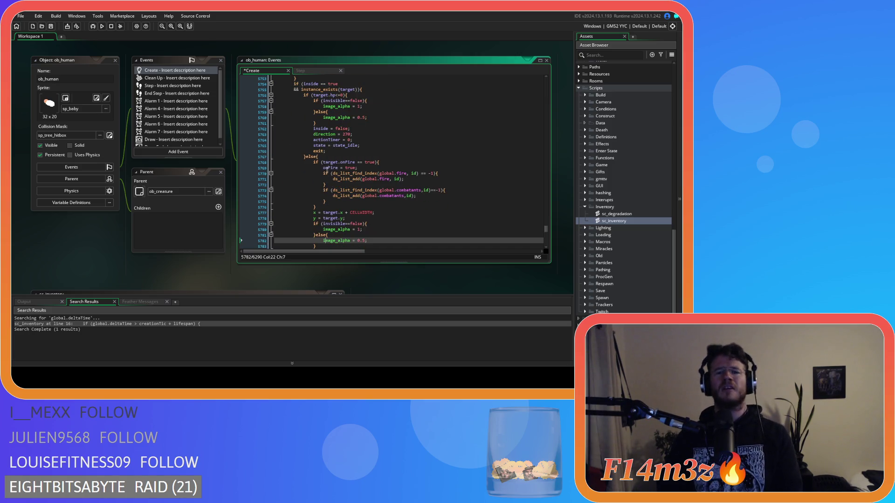
{"action": "scroll", "coordinate": [331, 167], "scroll_direction": "down", "scroll_amount": 4}
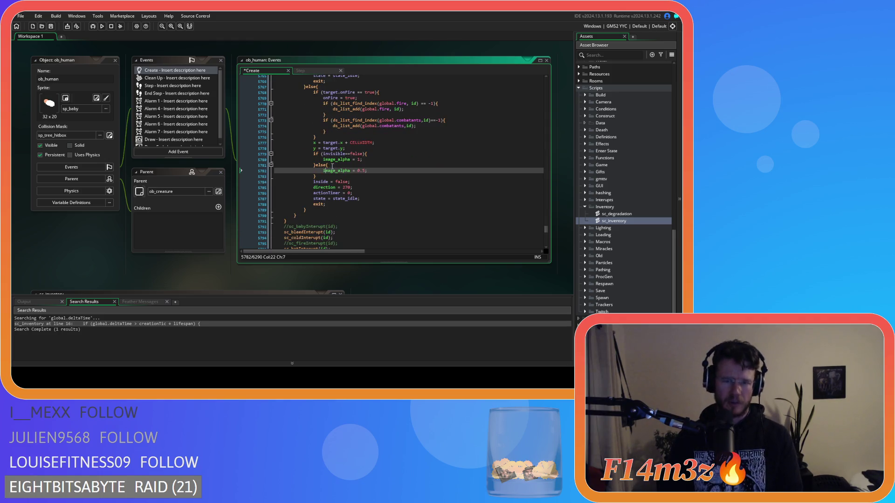
{"action": "scroll", "coordinate": [357, 176], "scroll_direction": "up", "scroll_amount": 3}
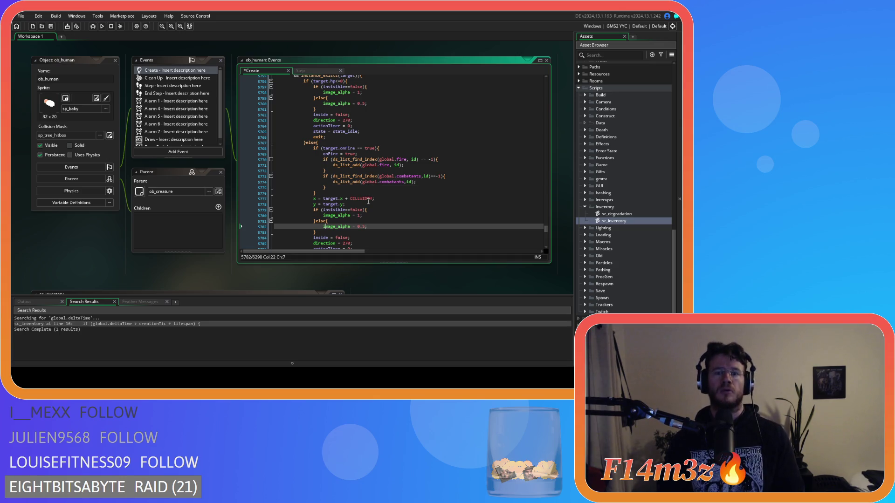
{"action": "scroll", "coordinate": [368, 196], "scroll_direction": "up", "scroll_amount": 6}
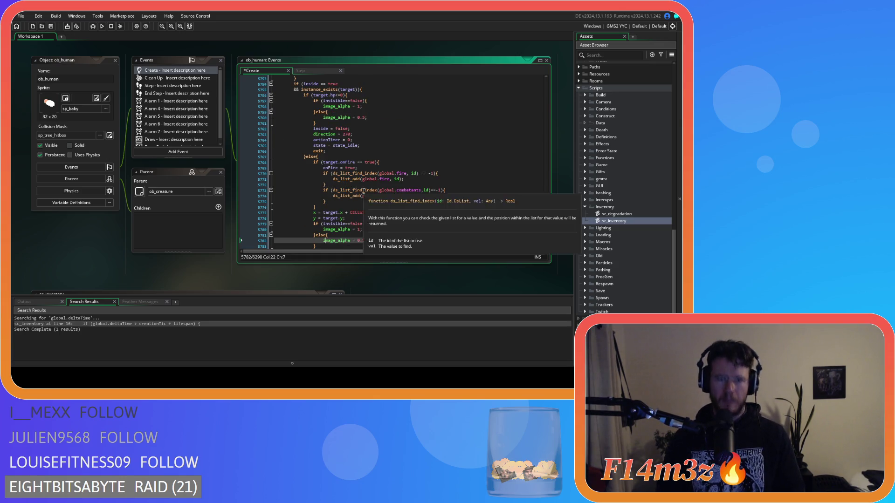
{"action": "scroll", "coordinate": [364, 191], "scroll_direction": "down", "scroll_amount": 2}
{"action": "scroll", "coordinate": [358, 168], "scroll_direction": "down", "scroll_amount": 9}
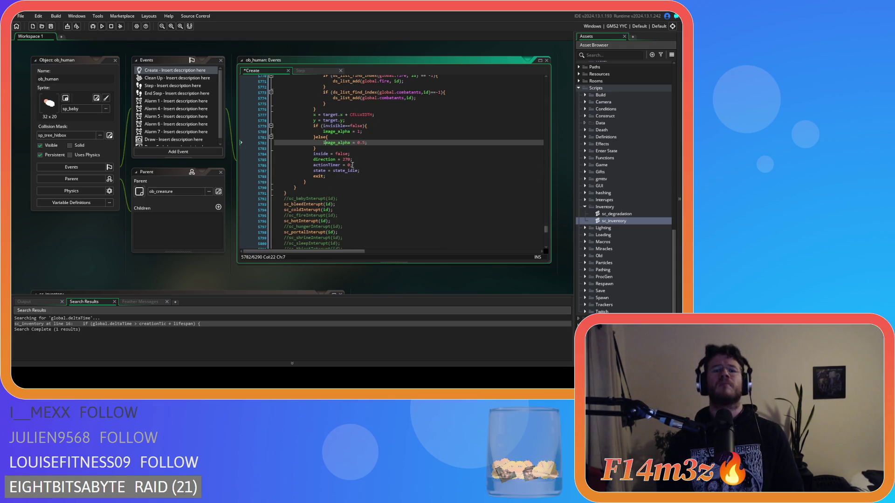
{"action": "scroll", "coordinate": [354, 171], "scroll_direction": "down", "scroll_amount": 7}
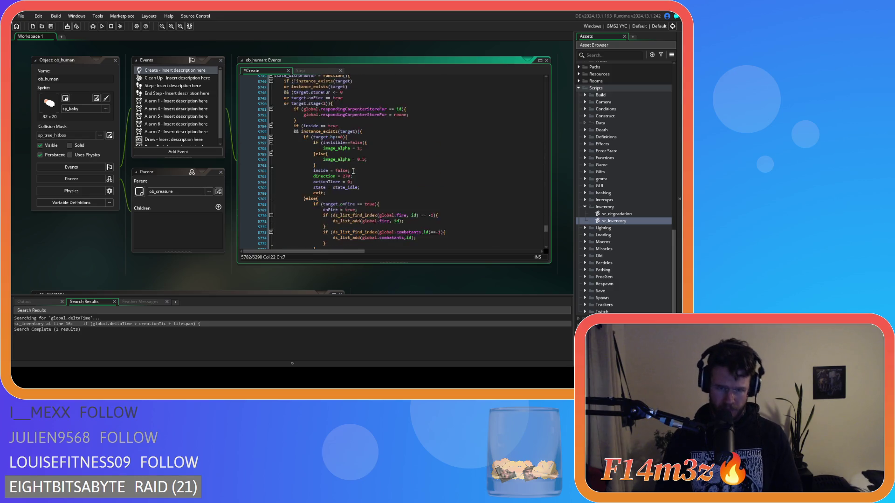
{"action": "scroll", "coordinate": [353, 171], "scroll_direction": "down", "scroll_amount": 3}
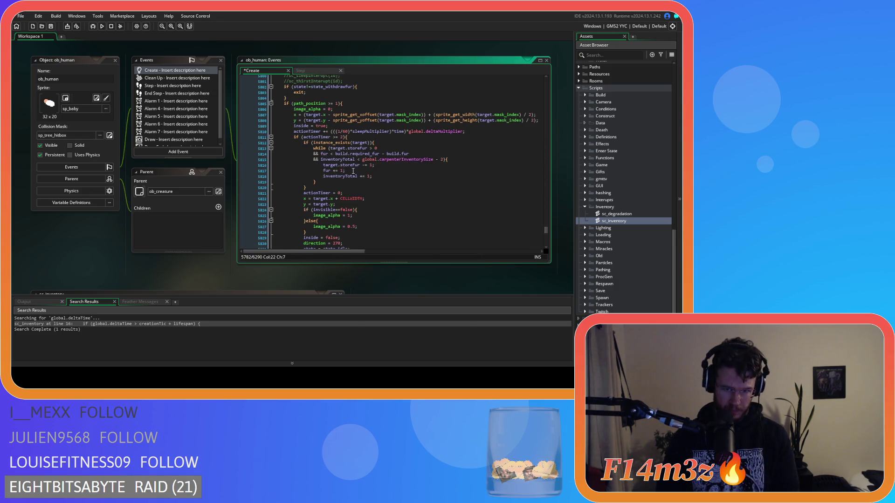
{"action": "mouse_move", "coordinate": [373, 177]}
{"action": "left_mouse_down"}
{"action": "mouse_move", "coordinate": [322, 177]}
{"action": "mouse_move", "coordinate": [320, 166]}
{"action": "left_mouse_up"}
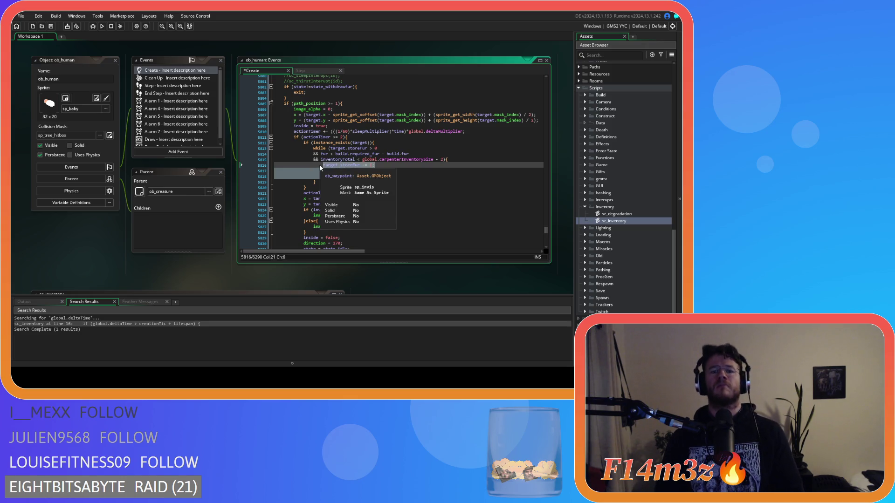
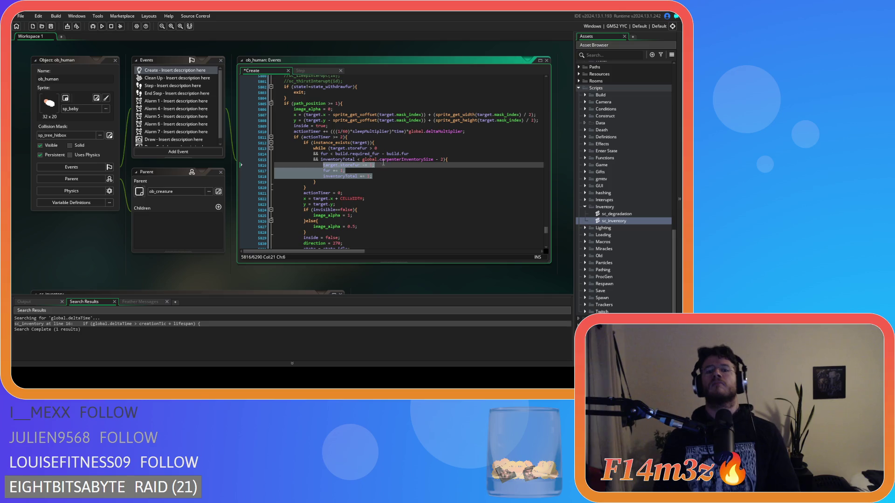
- Remove the spaces around the < and - operators in the fur loop's two comparison lines
{"action": "mouse_move", "coordinate": [377, 159]}
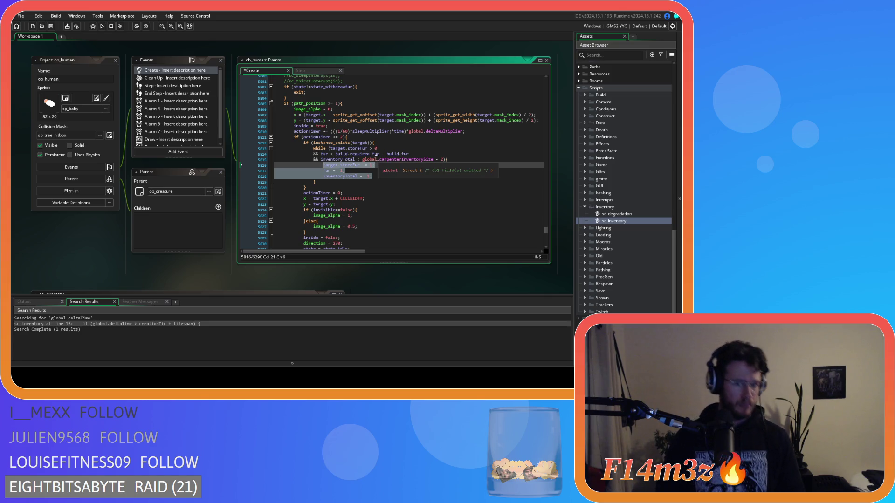
{"action": "left_click", "coordinate": [369, 149]}
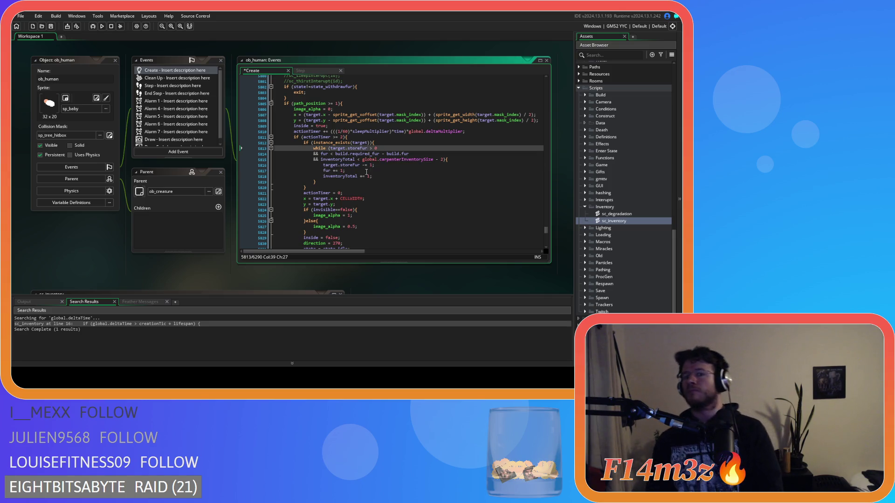
{"action": "type", "text": ")"}
{"action": "left_click", "coordinate": [335, 154]}
{"action": "key", "text": "BackSpace"}
{"action": "key", "text": "BackSpace"}
{"action": "left_click", "coordinate": [375, 153]}
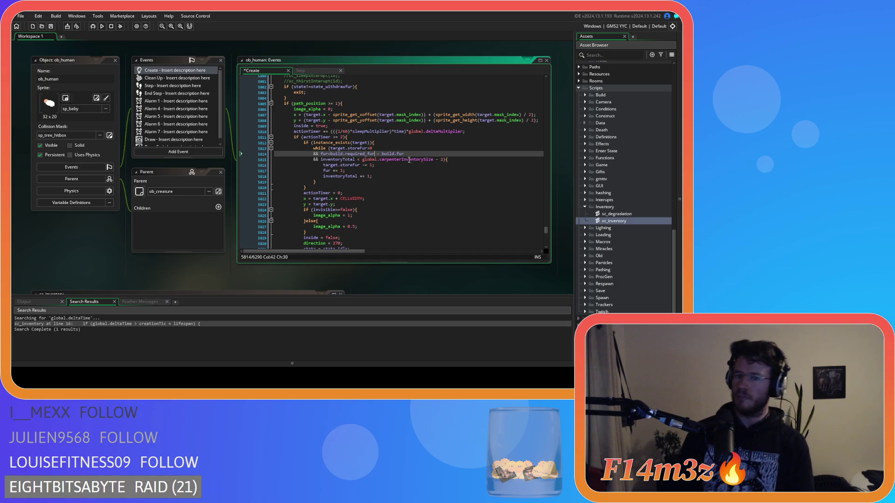
{"action": "key", "text": "BackSpace"}
{"action": "key", "text": "Delete"}
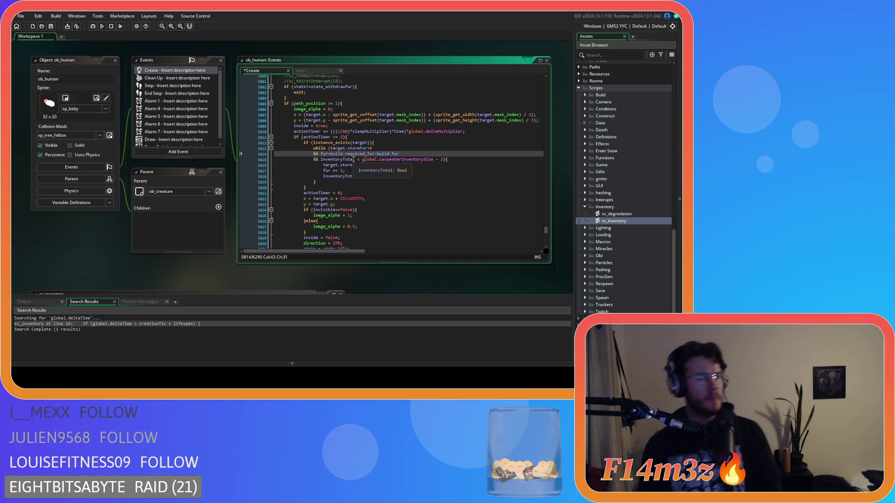
{"action": "left_click", "coordinate": [353, 159]}
{"action": "key", "text": "Delete"}
{"action": "key", "text": "Right"}
{"action": "key", "text": "Delete"}
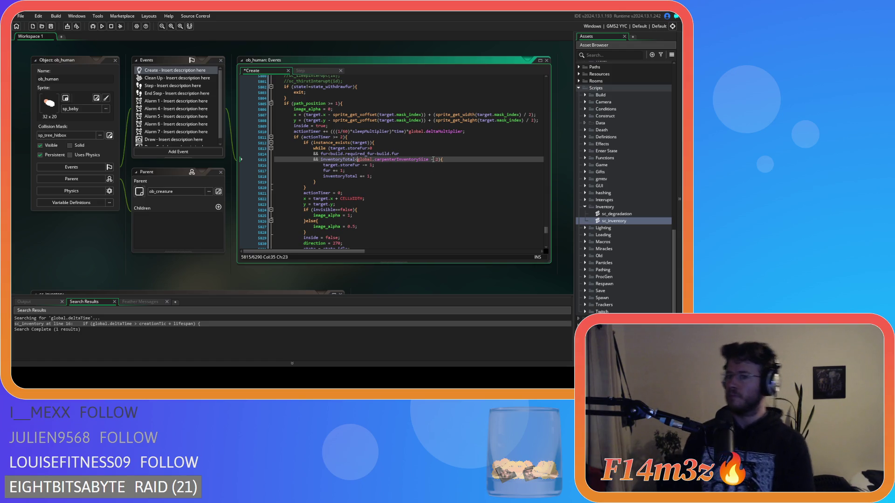
{"action": "left_click", "coordinate": [433, 160]}
{"action": "key", "text": "BackSpace"}
{"action": "key", "text": "Left"}
{"action": "key", "text": "BackSpace"}
{"action": "key", "text": "Right"}
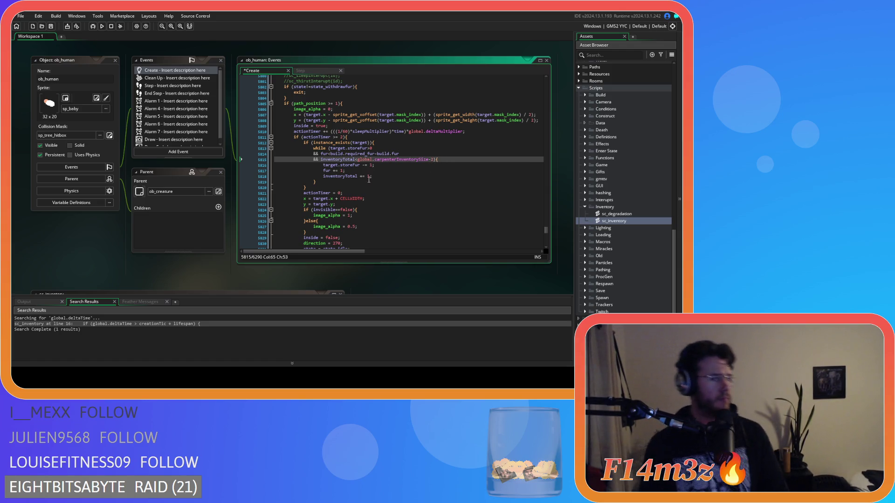
- Replace the three increment lines with the pasted array_copy and array_delete lines, aligning their indentation
{"action": "left_click_drag", "start_coordinate": [371, 177], "coordinate": [323, 166]}
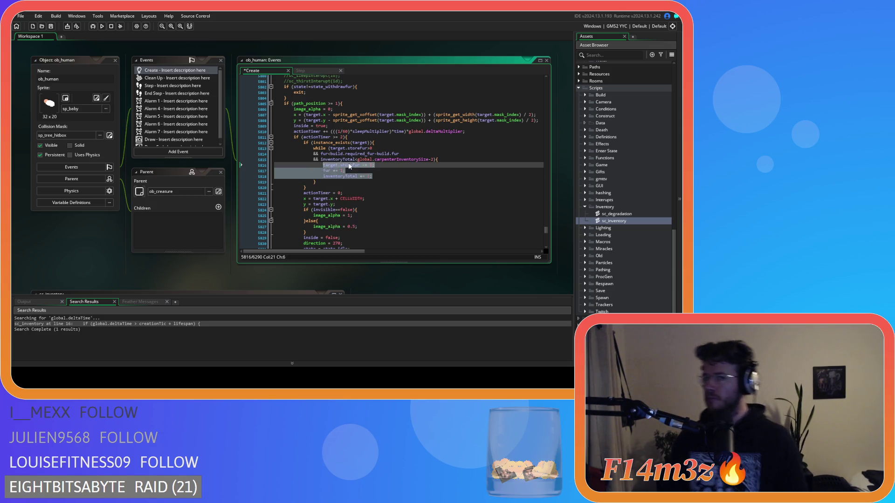
{"action": "type", "text": "array_copy(inv.firewood,0,global.inv.firewood,0,19); \t\t\t\tarray_delete(global.inv.firewood,0,19);"}
{"action": "left_click", "coordinate": [303, 170]}
{"action": "key", "text": "Tab"}
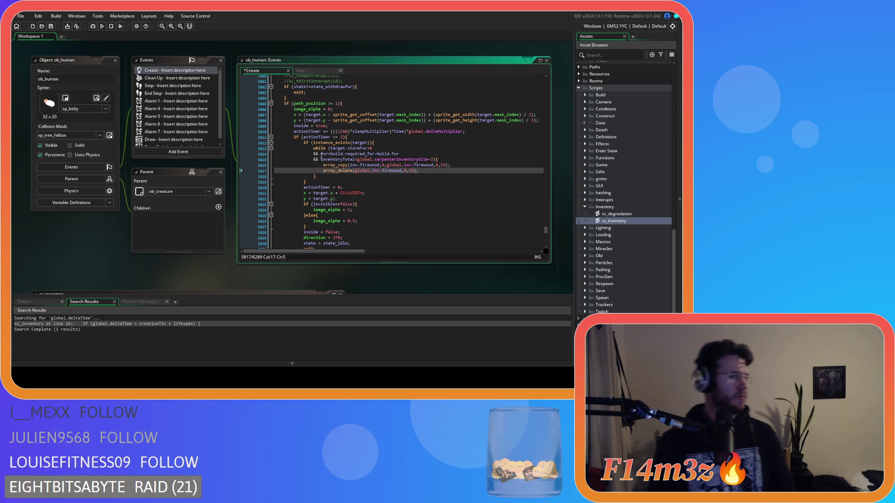
- Save the Create event, then undo a misplaced 'fur' edit to restore the array lines
{"action": "key", "text": "ctrl+s"}
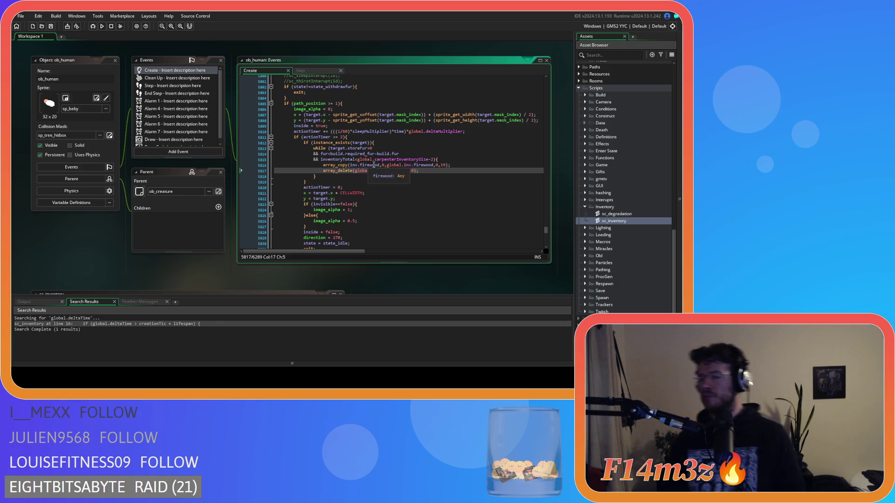
{"action": "scroll", "coordinate": [375, 168], "scroll_direction": "up", "scroll_amount": 5}
{"action": "scroll", "coordinate": [377, 173], "scroll_direction": "down", "scroll_amount": 5}
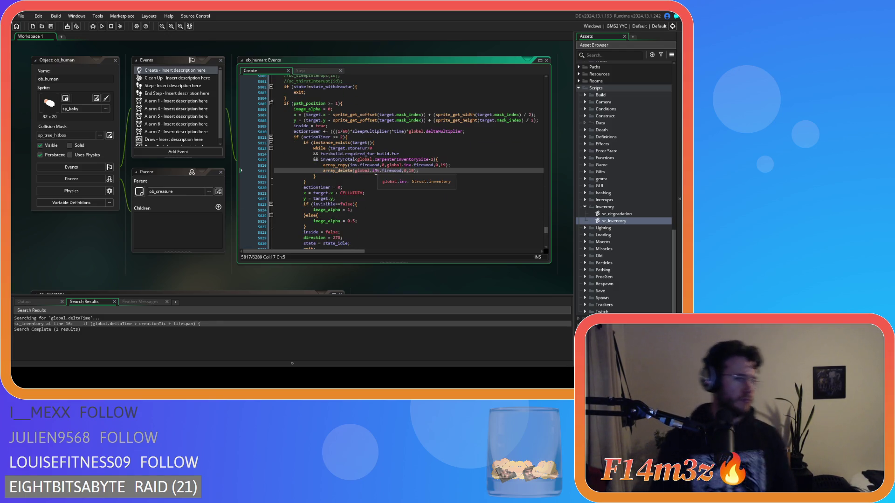
{"action": "left_click", "coordinate": [369, 165]}
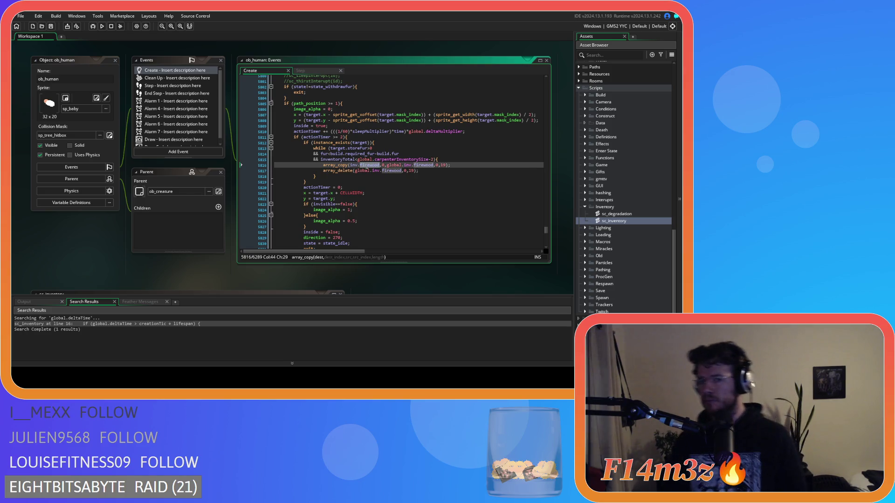
{"action": "type", "text": "fur"}
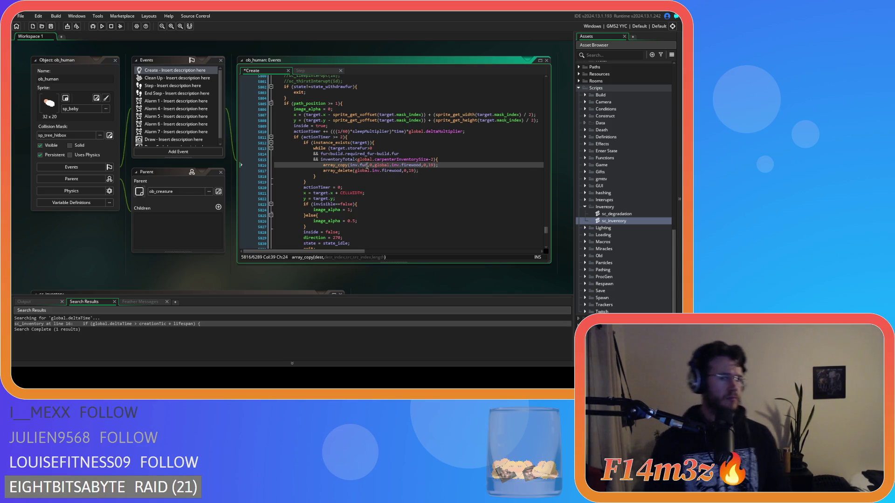
{"action": "key", "text": "ctrl+z"}
{"action": "key", "text": "ctrl+z"}
{"action": "key", "text": "ctrl+z"}
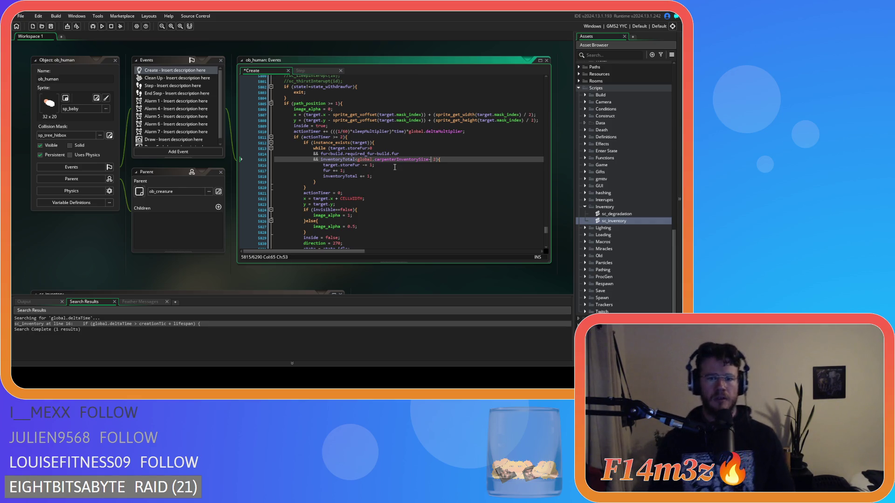
{"action": "key", "text": "ctrl+z"}
{"action": "key", "text": "ctrl+z"}
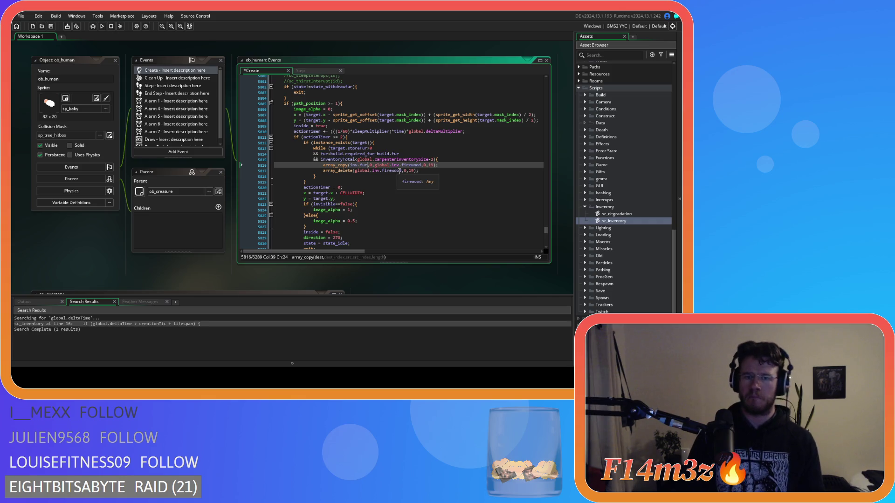
- Change 'firewood' to 'fur' in both the array_copy and array_delete lines
{"action": "double_click", "coordinate": [410, 165]}
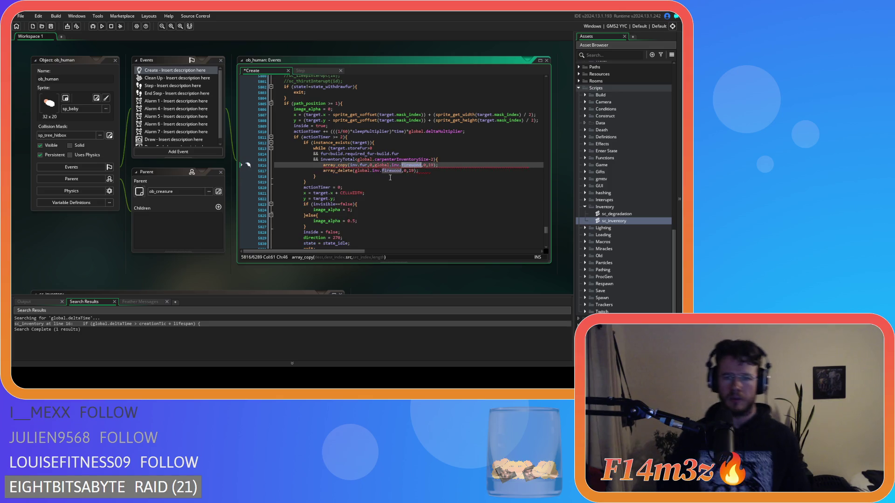
{"action": "left_click", "coordinate": [412, 165]}
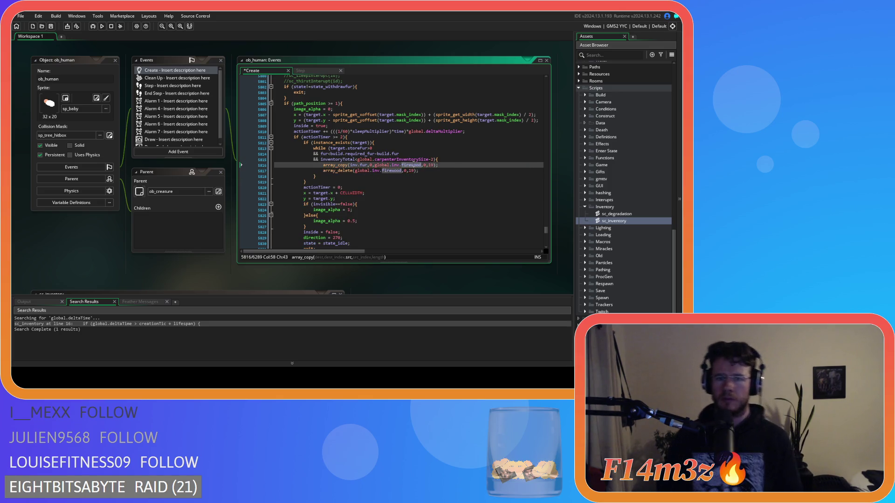
{"action": "double_click", "coordinate": [411, 165]}
{"action": "type", "text": "fur"}
{"action": "double_click", "coordinate": [391, 171]}
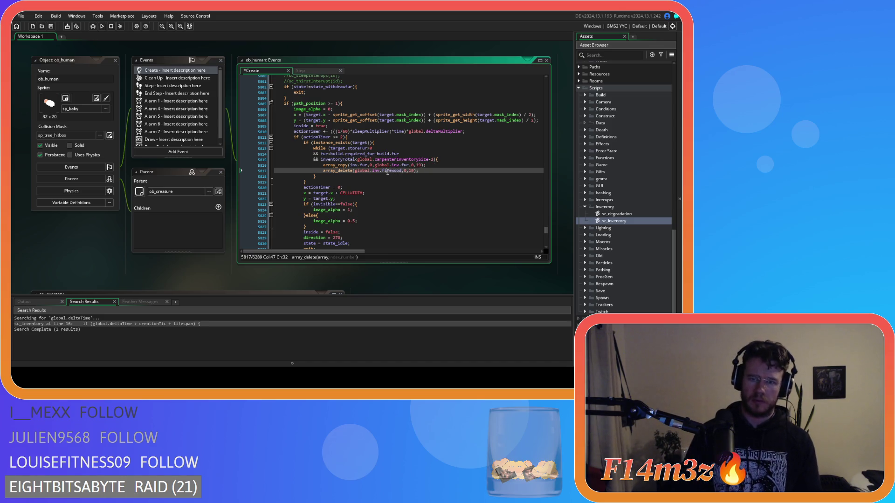
{"action": "type", "text": "fur"}
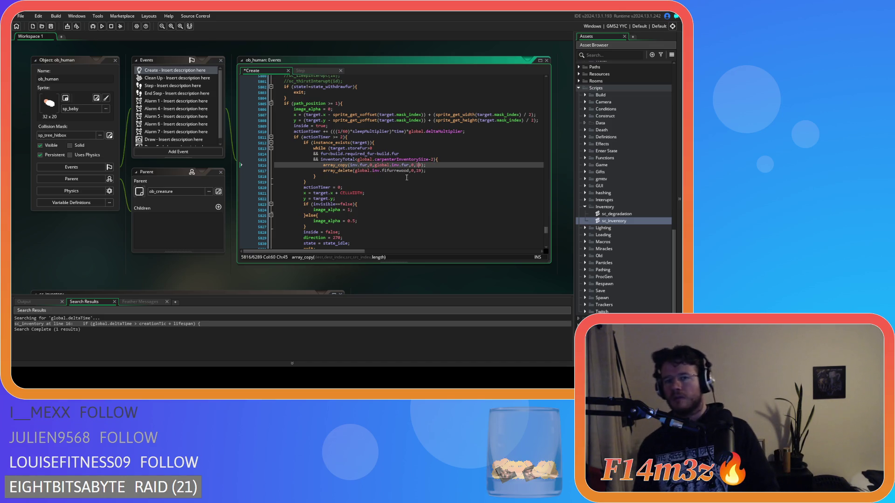
{"action": "double_click", "coordinate": [392, 170]}
{"action": "type", "text": "fur"}
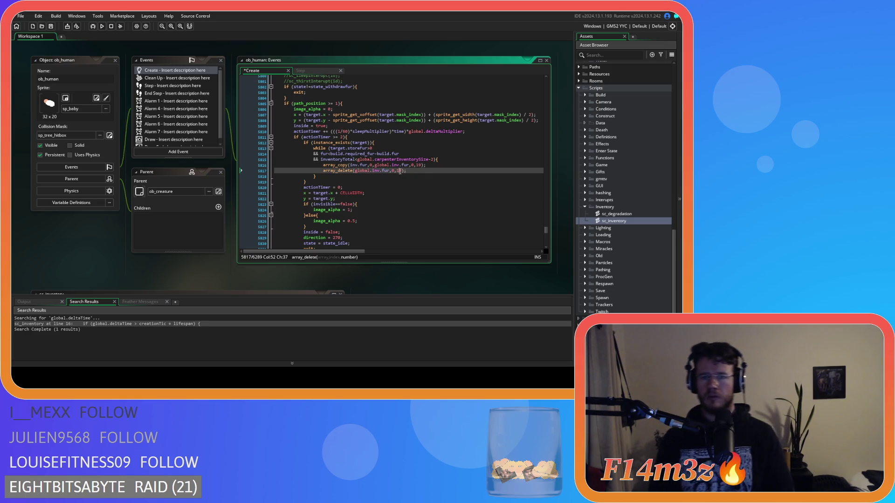
- Reduce the array_copy count from 19 to 1 and save
{"action": "left_click", "coordinate": [419, 166]}
{"action": "key", "text": "BackSpace"}
{"action": "key", "text": "ctrl+s"}
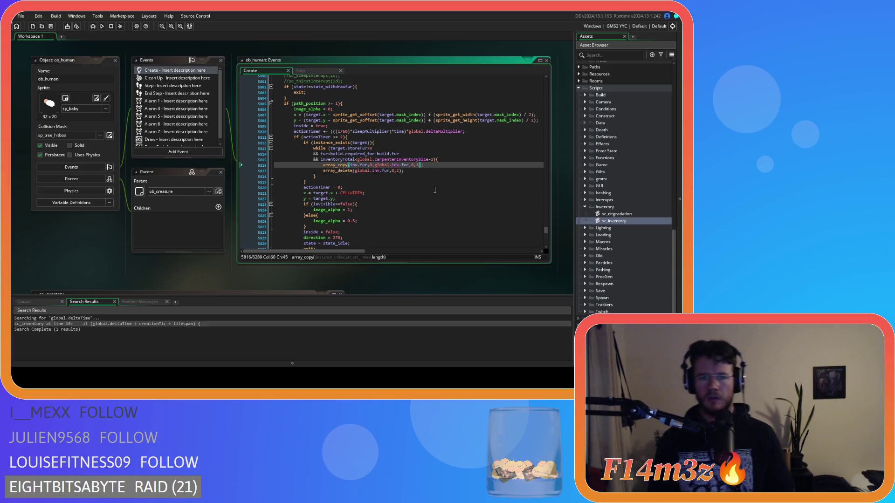
{"action": "scroll", "coordinate": [435, 185], "scroll_direction": "up", "scroll_amount": 20}
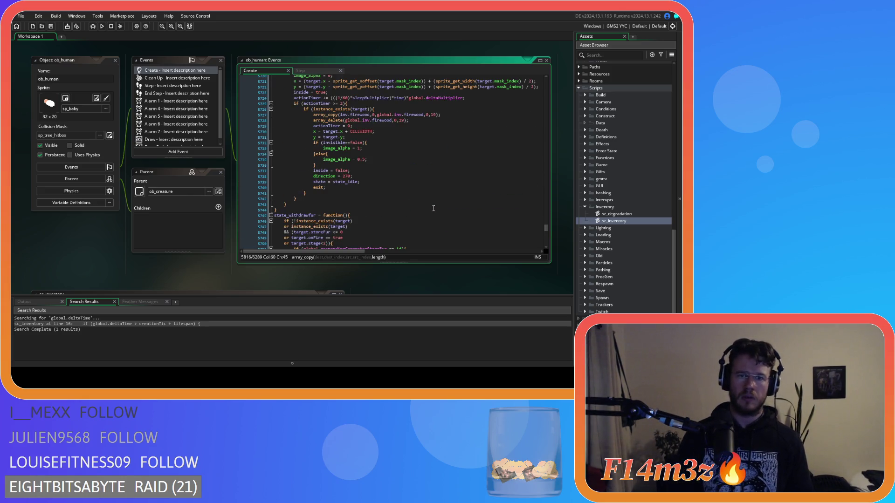
{"action": "left_click", "coordinate": [404, 121]}
{"action": "key", "text": "BackSpace"}
{"action": "left_click", "coordinate": [437, 115]}
{"action": "key", "text": "BackSpace"}
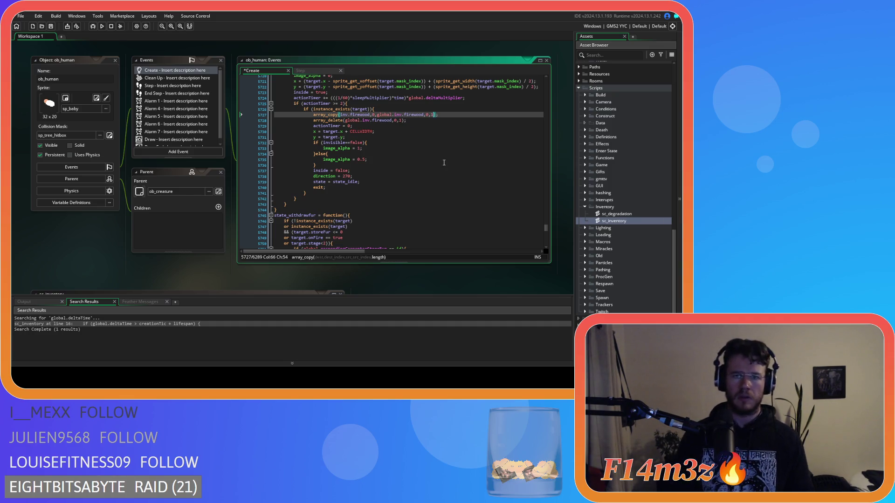
{"action": "key", "text": "ctrl+s"}
{"action": "scroll", "coordinate": [444, 163], "scroll_direction": "up", "scroll_amount": 20}
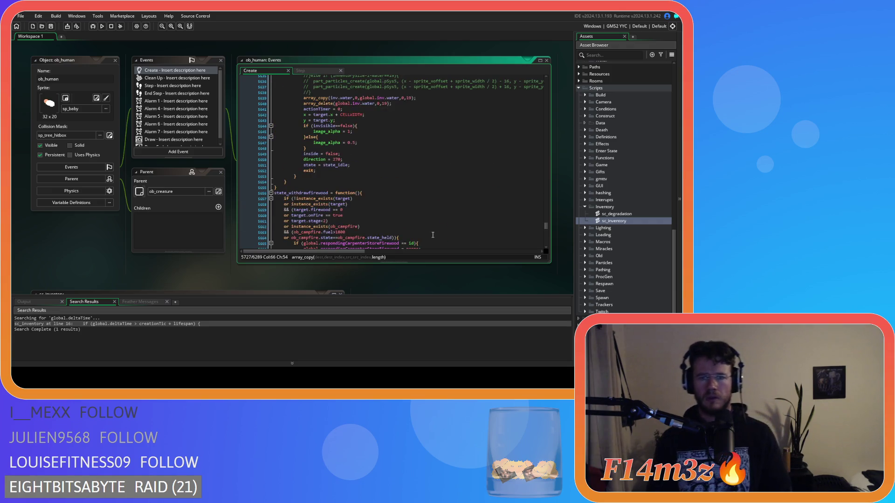
{"action": "scroll", "coordinate": [433, 235], "scroll_direction": "up", "scroll_amount": 1}
{"action": "scroll", "coordinate": [432, 238], "scroll_direction": "up", "scroll_amount": 20}
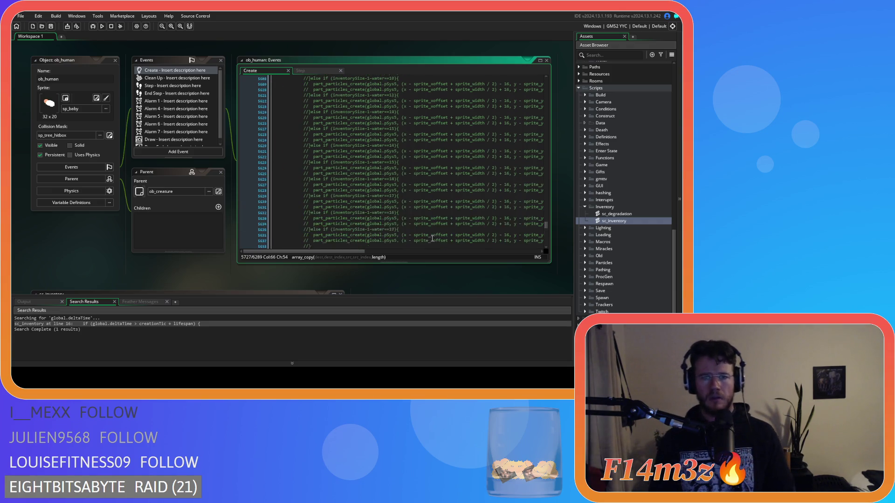
{"action": "scroll", "coordinate": [426, 242], "scroll_direction": "up", "scroll_amount": 6}
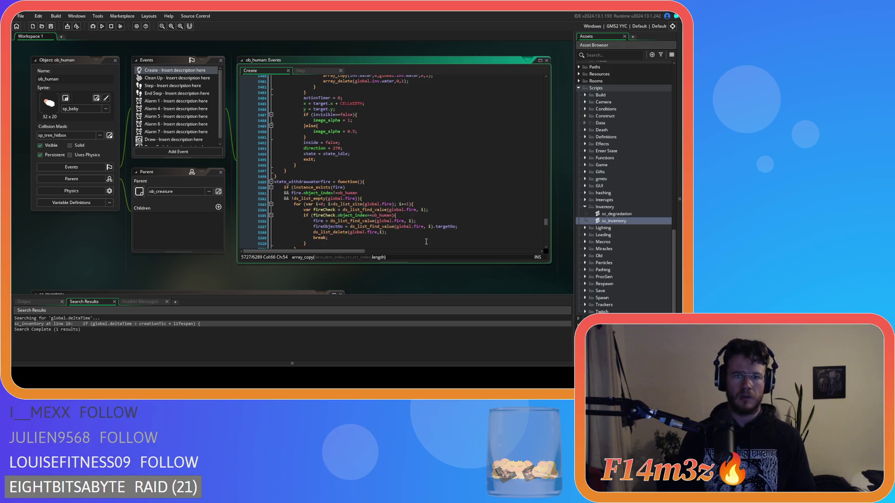
{"action": "scroll", "coordinate": [426, 242], "scroll_direction": "up", "scroll_amount": 4}
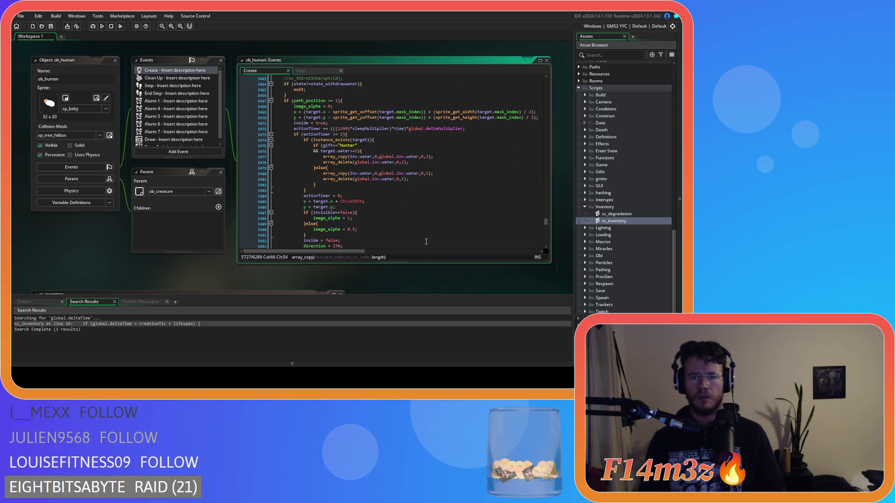
{"action": "scroll", "coordinate": [425, 236], "scroll_direction": "up", "scroll_amount": 5}
{"action": "scroll", "coordinate": [425, 233], "scroll_direction": "down", "scroll_amount": 20}
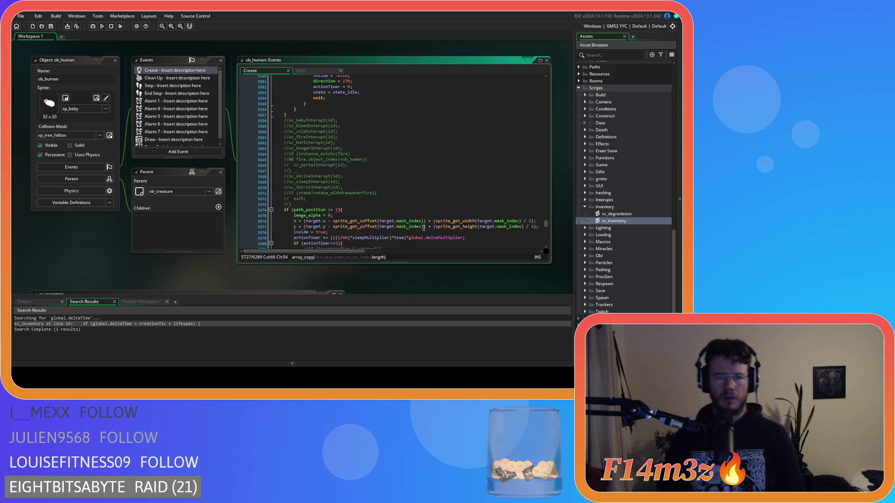
{"action": "scroll", "coordinate": [424, 228], "scroll_direction": "down", "scroll_amount": 20}
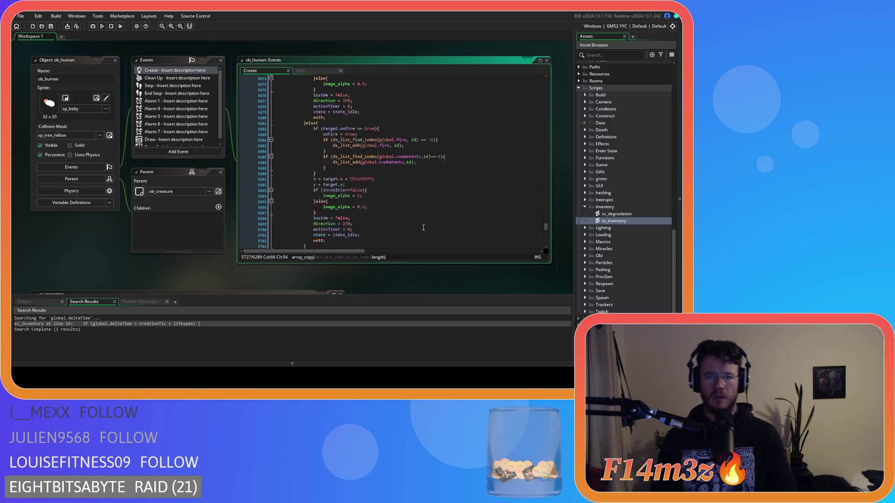
{"action": "scroll", "coordinate": [423, 228], "scroll_direction": "down", "scroll_amount": 8}
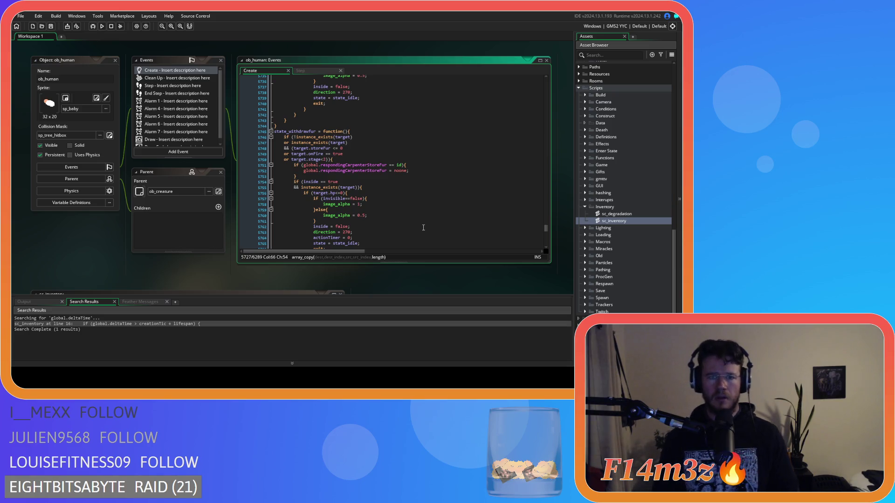
{"action": "scroll", "coordinate": [423, 227], "scroll_direction": "down", "scroll_amount": 3}
{"action": "scroll", "coordinate": [424, 228], "scroll_direction": "down", "scroll_amount": 8}
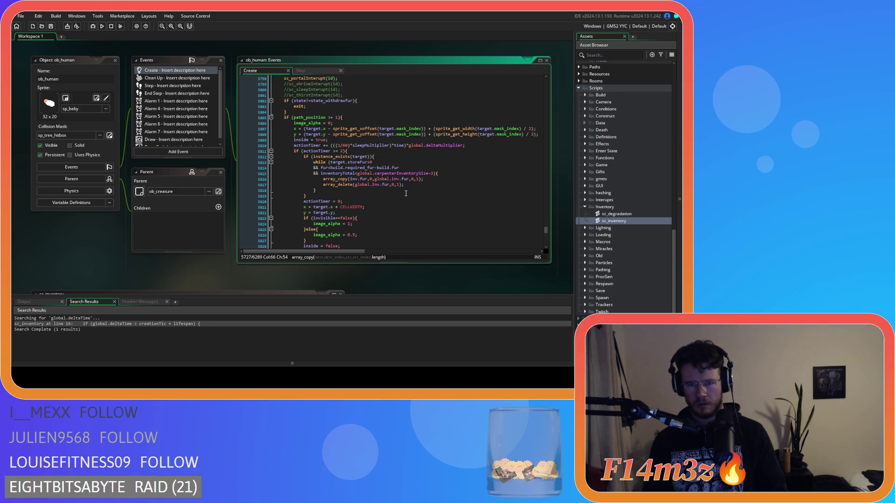
{"action": "left_click_drag", "start_coordinate": [405, 185], "coordinate": [323, 180]}
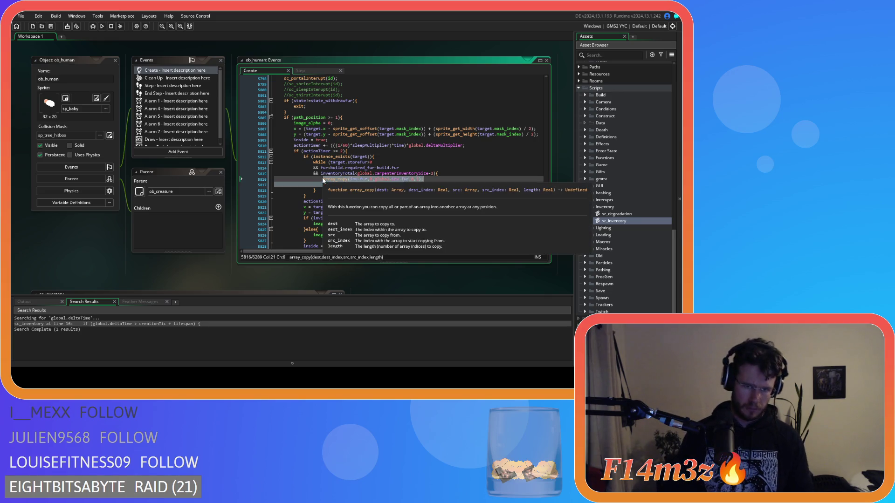
- Delete the stray closing brace line 5819 after the fur loop
{"action": "scroll", "coordinate": [428, 193], "scroll_direction": "up", "scroll_amount": 2}
{"action": "scroll", "coordinate": [428, 193], "scroll_direction": "up", "scroll_amount": 15}
{"action": "scroll", "coordinate": [427, 218], "scroll_direction": "down", "scroll_amount": 17}
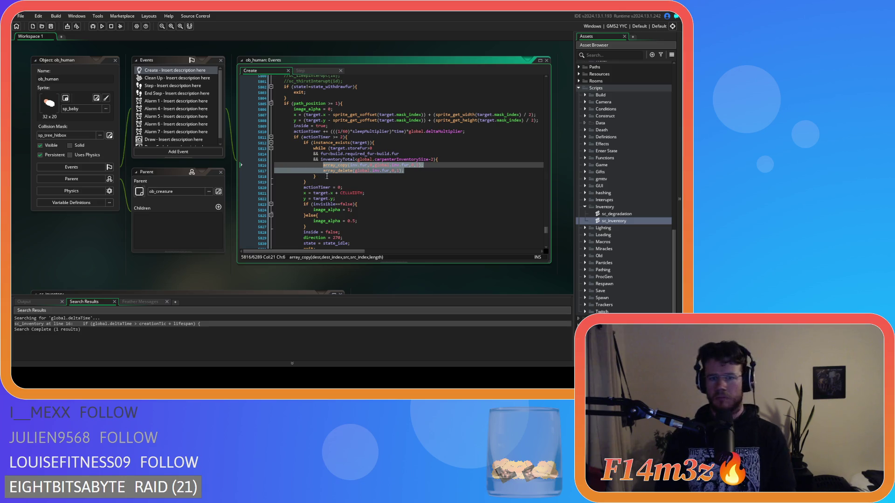
{"action": "left_click", "coordinate": [313, 182]}
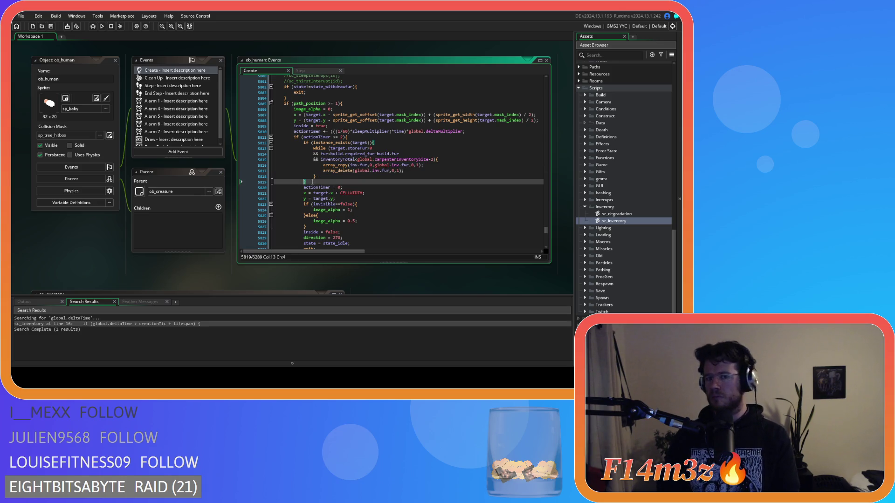
{"action": "scroll", "coordinate": [312, 182], "scroll_direction": "down", "scroll_amount": 3}
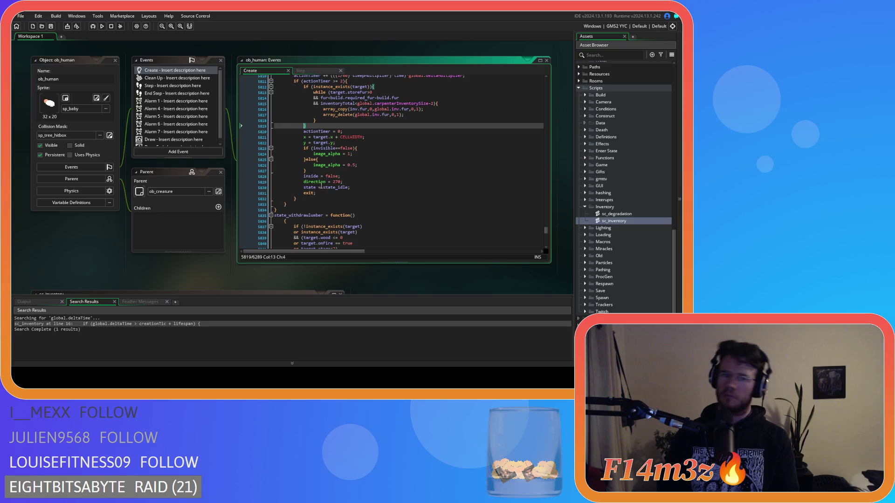
{"action": "left_click_drag", "start_coordinate": [317, 124], "coordinate": [274, 128]}
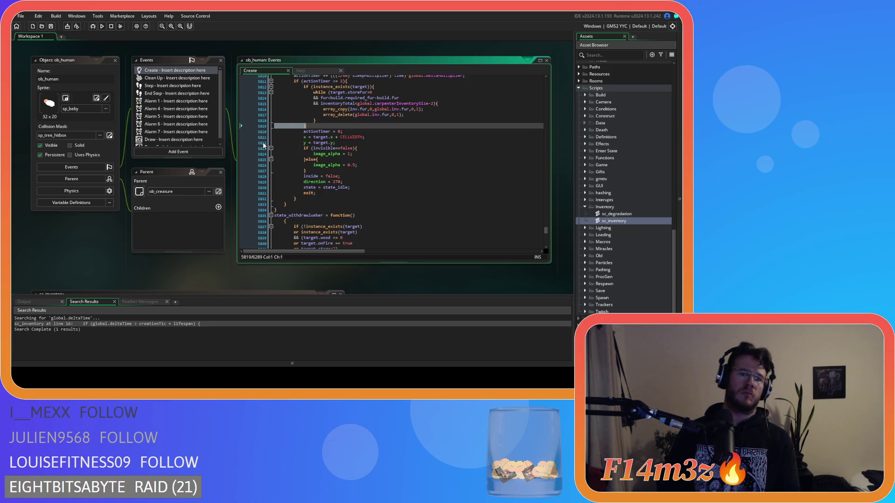
{"action": "key", "text": "BackSpace"}
{"action": "key", "text": "BackSpace"}
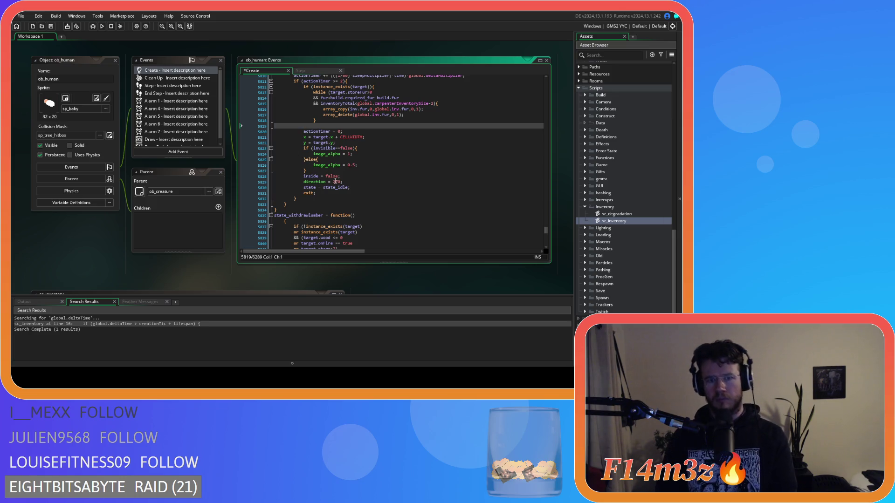
- Indent lines 5819–5830 one level, add a blank line after exit;, and save
{"action": "left_click_drag", "start_coordinate": [317, 188], "coordinate": [275, 126]}
{"action": "key", "text": "Tab"}
{"action": "left_click", "coordinate": [336, 188]}
{"action": "key", "text": "Return"}
{"action": "key", "text": "ctrl+s"}
{"action": "left_click_drag", "start_coordinate": [404, 115], "coordinate": [323, 109]}
{"action": "key", "text": "ctrl+c"}
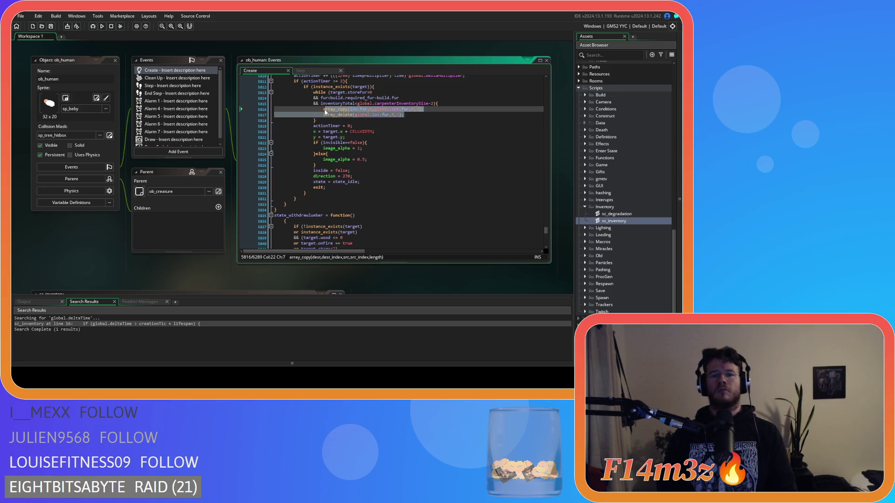
- Move state_withdrawlumber's lone opening brace up onto its function declaration line
{"action": "scroll", "coordinate": [386, 179], "scroll_direction": "down", "scroll_amount": 5}
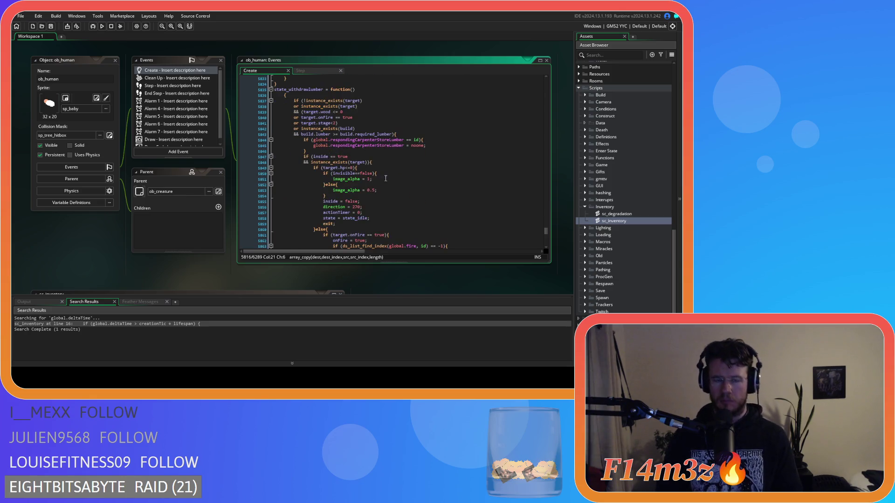
{"action": "left_click", "coordinate": [284, 97]}
{"action": "key", "text": "BackSpace"}
{"action": "key", "text": "BackSpace"}
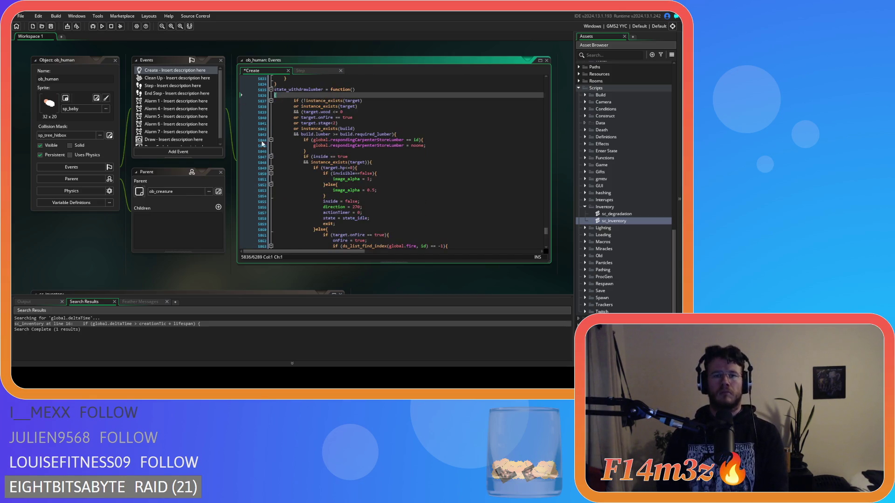
- Review the state_withdrawlumber code by selecting and scrolling through it
{"action": "scroll", "coordinate": [311, 178], "scroll_direction": "down", "scroll_amount": 10}
{"action": "scroll", "coordinate": [311, 178], "scroll_direction": "down", "scroll_amount": 6}
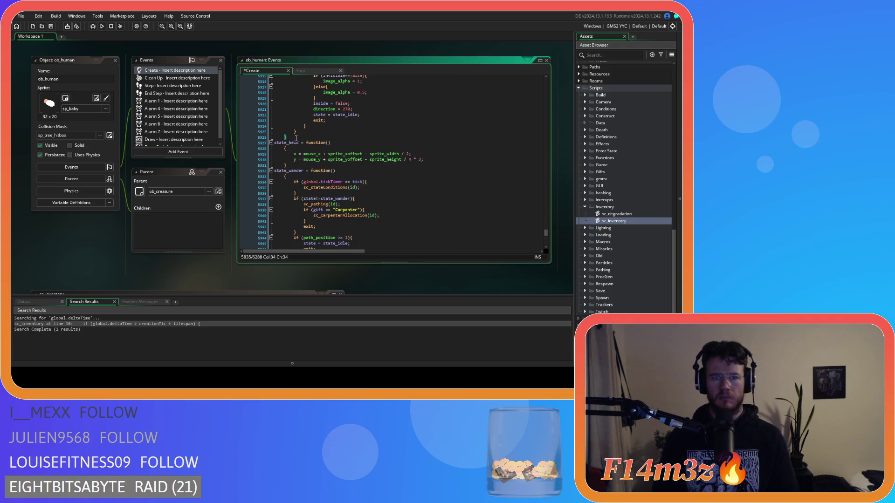
{"action": "left_click_drag", "start_coordinate": [285, 235], "coordinate": [294, 151]}
{"action": "scroll", "coordinate": [286, 148], "scroll_direction": "up", "scroll_amount": 20}
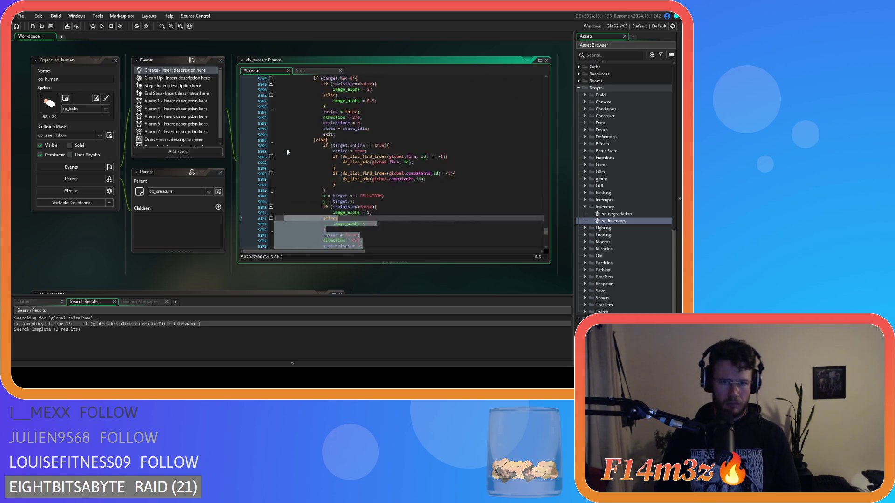
{"action": "left_click", "coordinate": [276, 154], "text": "shift"}
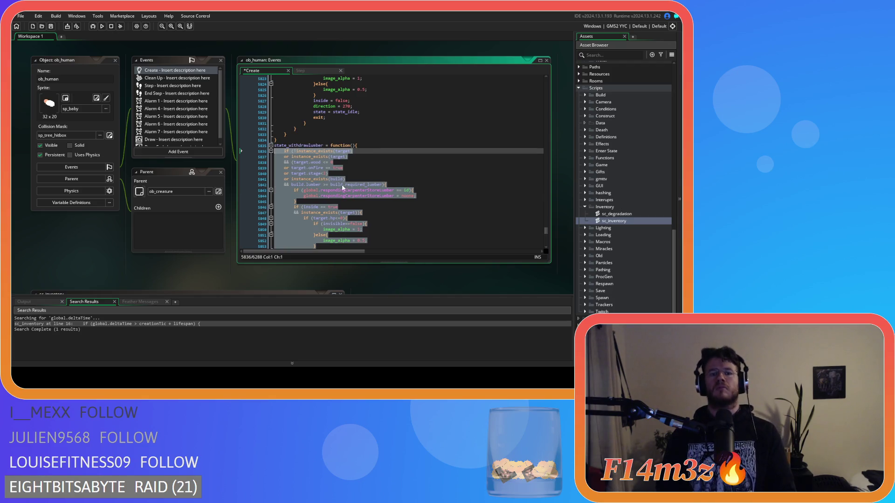
{"action": "scroll", "coordinate": [350, 180], "scroll_direction": "down", "scroll_amount": 10}
{"action": "left_click", "coordinate": [352, 161]}
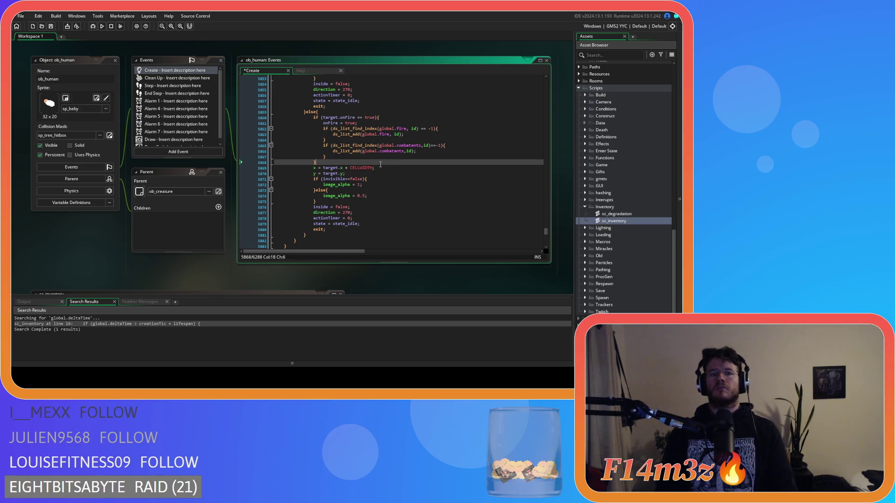
{"action": "scroll", "coordinate": [381, 164], "scroll_direction": "up", "scroll_amount": 3}
{"action": "scroll", "coordinate": [379, 174], "scroll_direction": "down", "scroll_amount": 2}
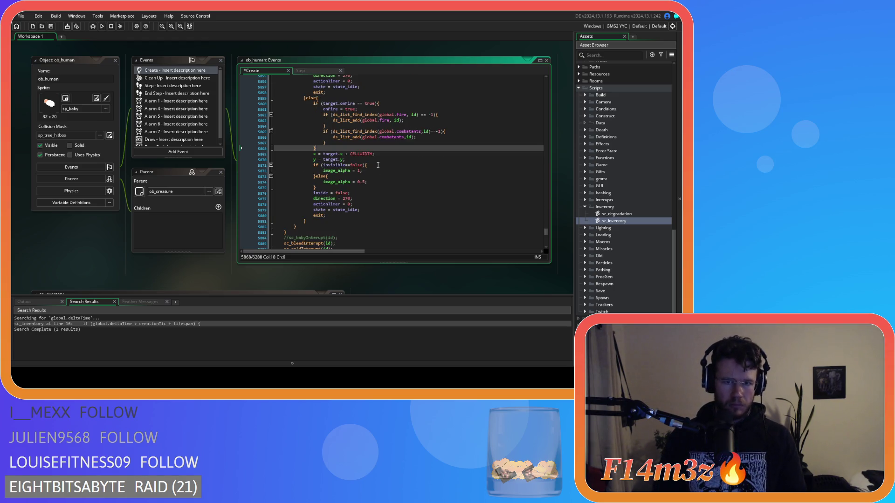
{"action": "scroll", "coordinate": [346, 162], "scroll_direction": "down", "scroll_amount": 3}
{"action": "scroll", "coordinate": [347, 172], "scroll_direction": "up", "scroll_amount": 10}
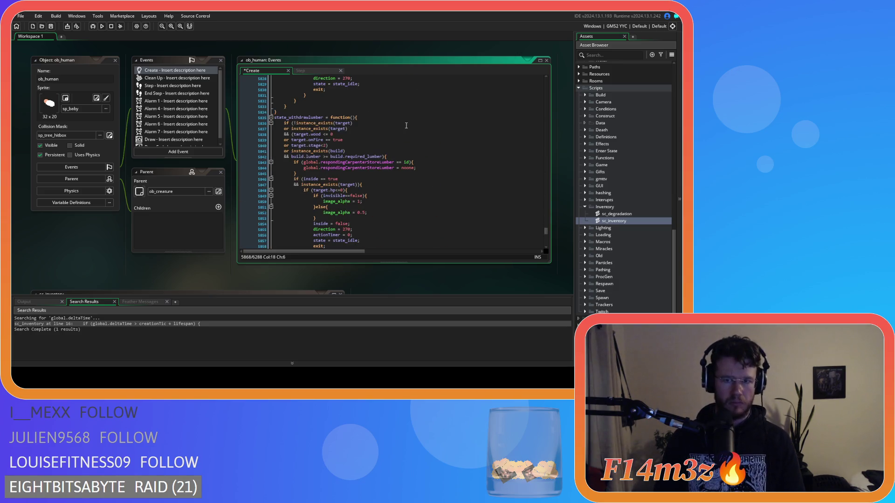
{"action": "scroll", "coordinate": [401, 140], "scroll_direction": "down", "scroll_amount": 9}
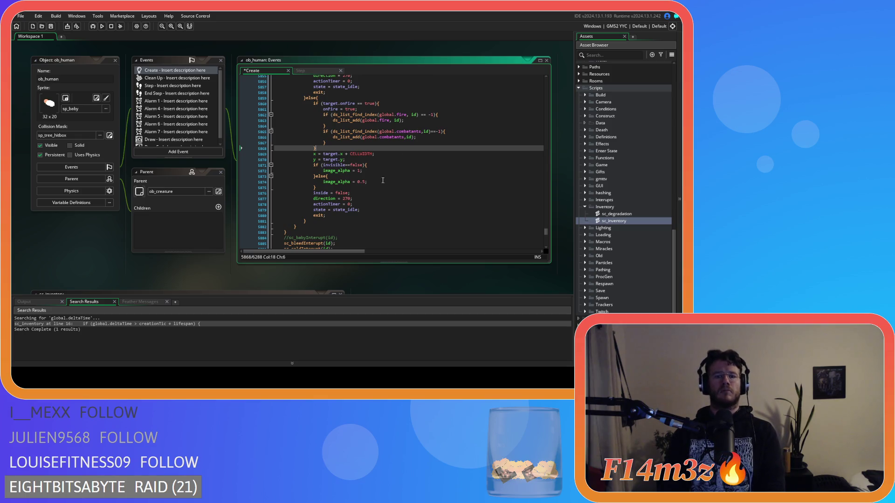
{"action": "scroll", "coordinate": [376, 180], "scroll_direction": "down", "scroll_amount": 14}
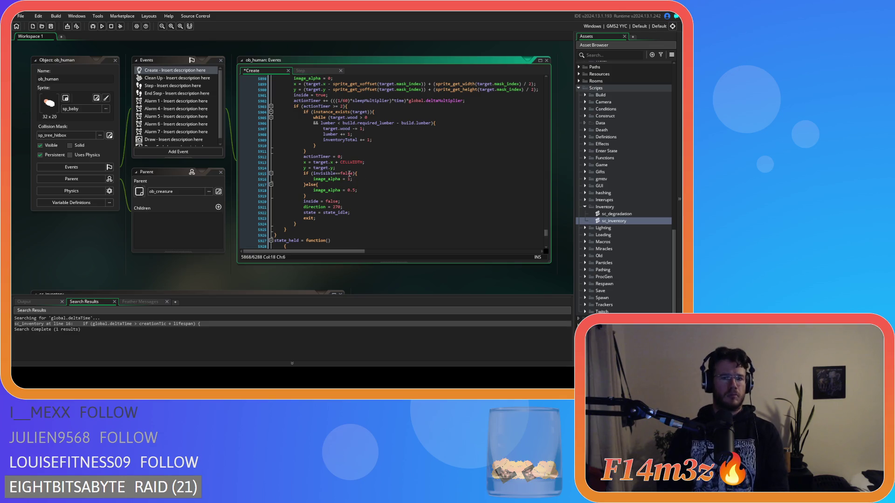
- Remove the spaces around < and - in the lumber while condition on line 5906
{"action": "left_click", "coordinate": [339, 123]}
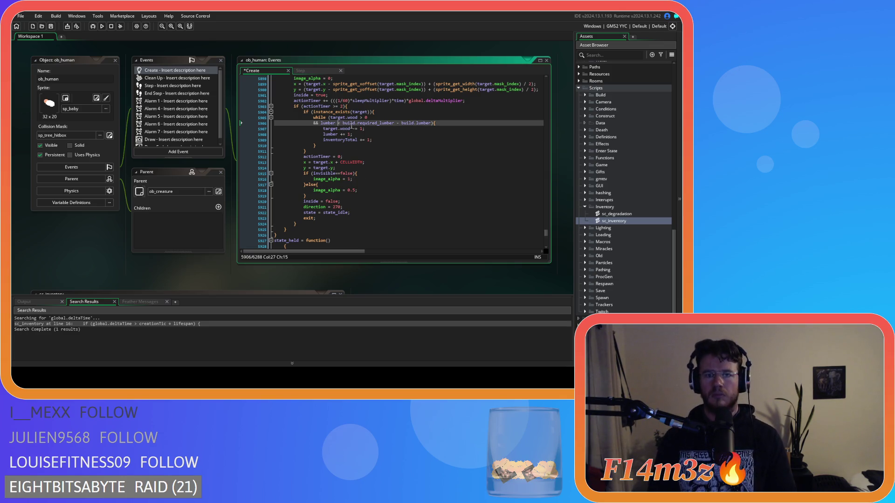
{"action": "key", "text": "BackSpace"}
{"action": "key", "text": "Right"}
{"action": "key", "text": "Delete"}
{"action": "left_click", "coordinate": [392, 123]}
{"action": "key", "text": "Delete"}
{"action": "key", "text": "BackSpace"}
{"action": "left_click", "coordinate": [359, 117]}
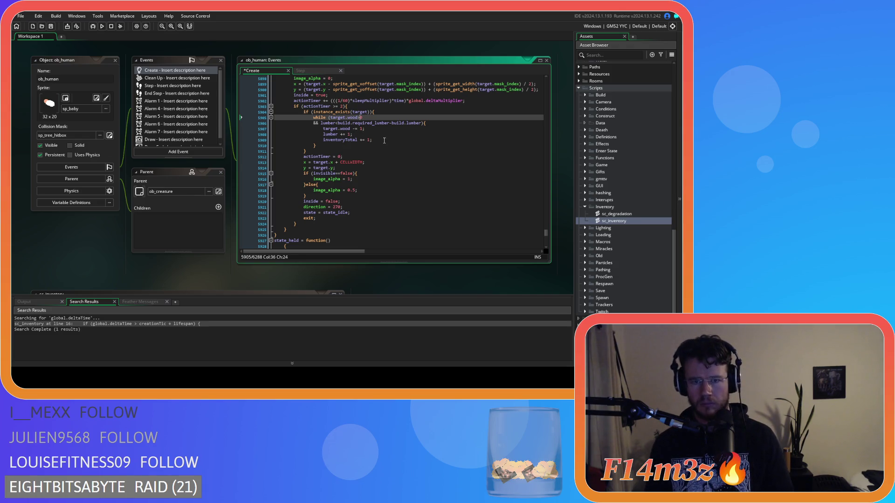
- Replace the wood, lumber and inventoryTotal counters with array_copy/array_delete lines using lumber instead of fur
{"action": "left_click_drag", "start_coordinate": [383, 140], "coordinate": [323, 129]}
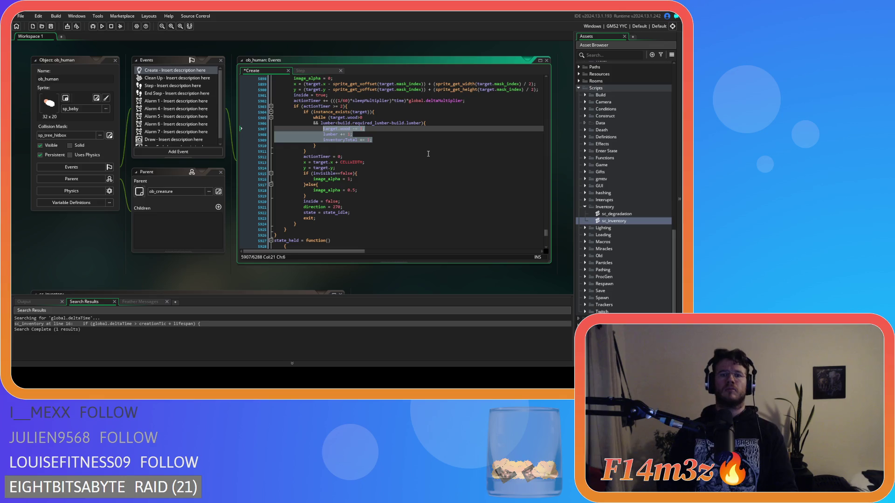
{"action": "key", "text": "ctrl+v"}
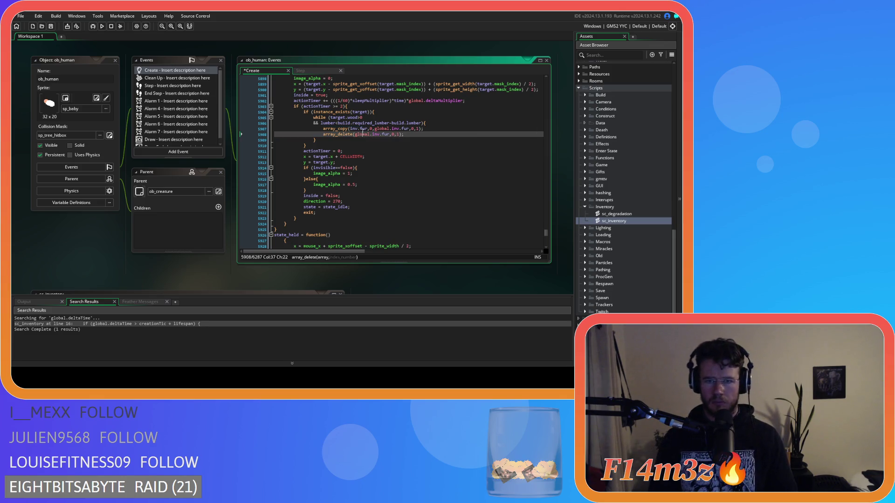
{"action": "left_click", "coordinate": [363, 129]}
{"action": "type", "text": "lumber"}
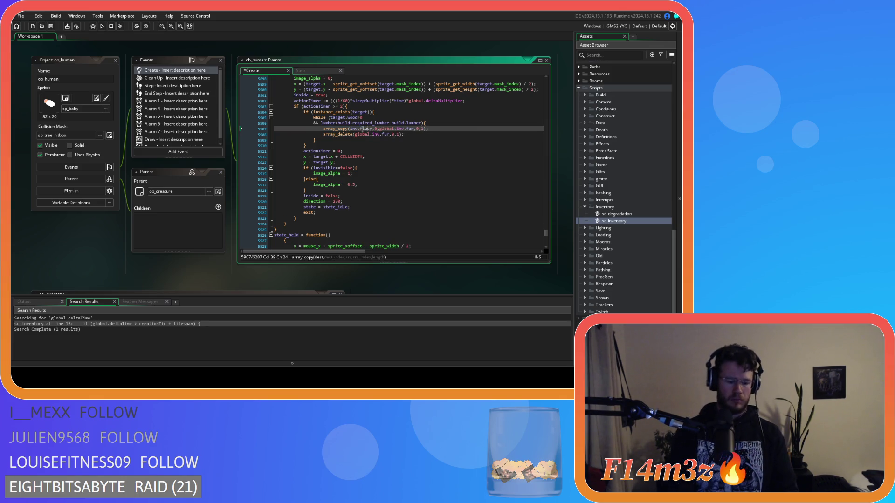
{"action": "key", "text": "BackSpace"}
{"action": "key", "text": "BackSpace"}
{"action": "key", "text": "BackSpace"}
{"action": "key", "text": "Delete"}
{"action": "key", "text": "Delete"}
{"action": "type", "text": "lumber"}
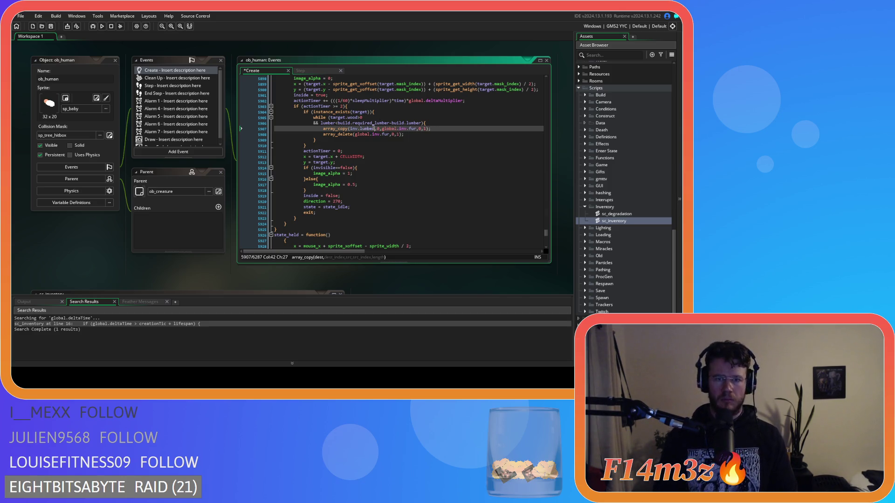
{"action": "double_click", "coordinate": [419, 129]}
{"action": "type", "text": "lumber"}
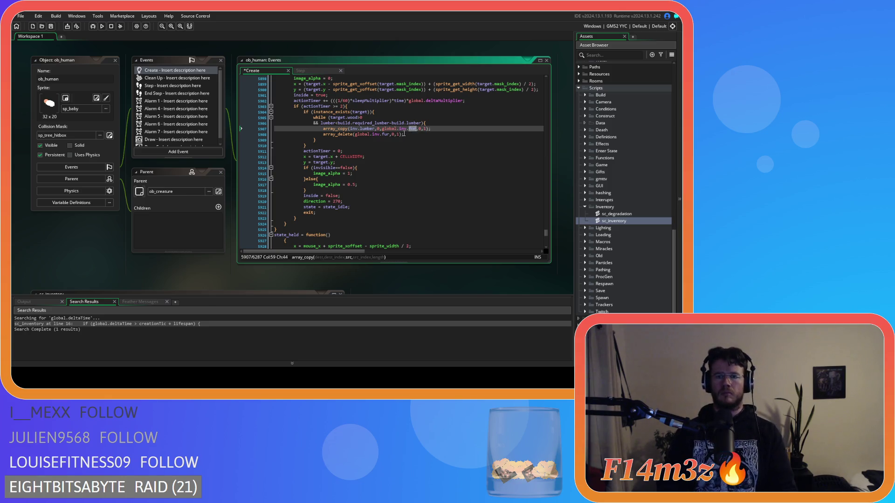
{"action": "double_click", "coordinate": [386, 134]}
{"action": "type", "text": "lumber"}
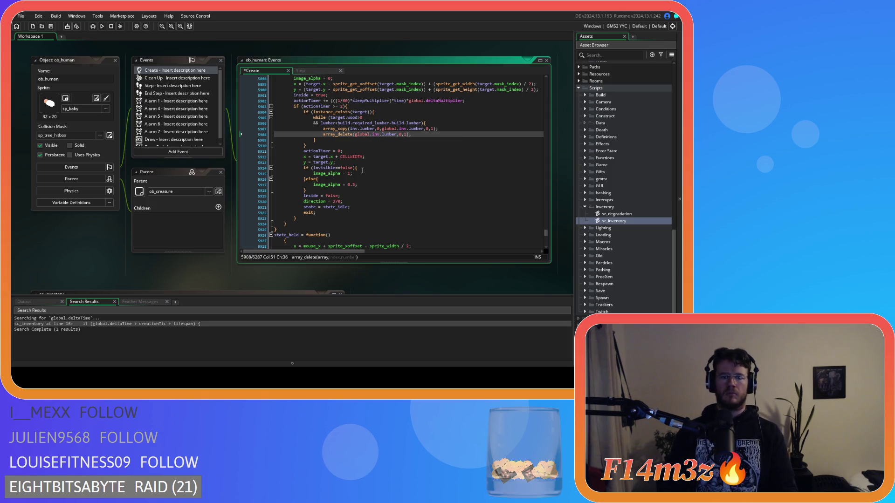
- Move the misplaced closing brace after exit;, indent lines 5910–5921, and save
{"action": "left_click", "coordinate": [256, 146]}
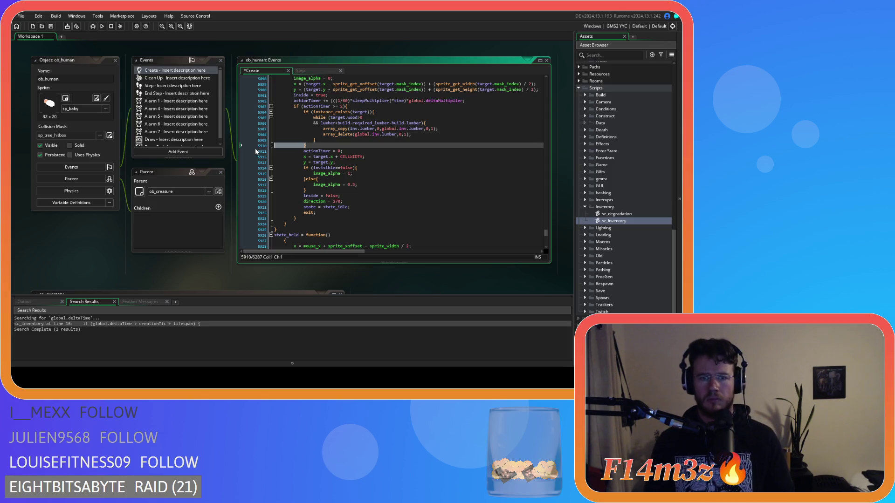
{"action": "key", "text": "ctrl+x"}
{"action": "left_click", "coordinate": [326, 207]}
{"action": "key", "text": "ctrl+v"}
{"action": "mouse_move", "coordinate": [326, 207]}
{"action": "left_mouse_down"}
{"action": "mouse_move", "coordinate": [223, 158]}
{"action": "mouse_move", "coordinate": [218, 142]}
{"action": "left_mouse_up"}
{"action": "key", "text": "Tab"}
{"action": "left_click", "coordinate": [354, 170]}
{"action": "key", "text": "ctrl+s"}
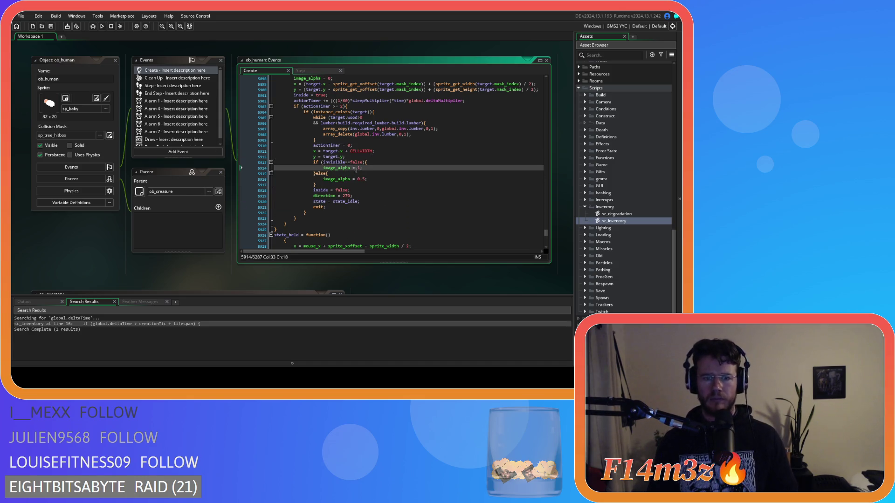
- Join state_held's opening brace to its declaration, unindent its x and y lines, and save
{"action": "scroll", "coordinate": [289, 171], "scroll_direction": "down", "scroll_amount": 4}
{"action": "left_click", "coordinate": [285, 170]}
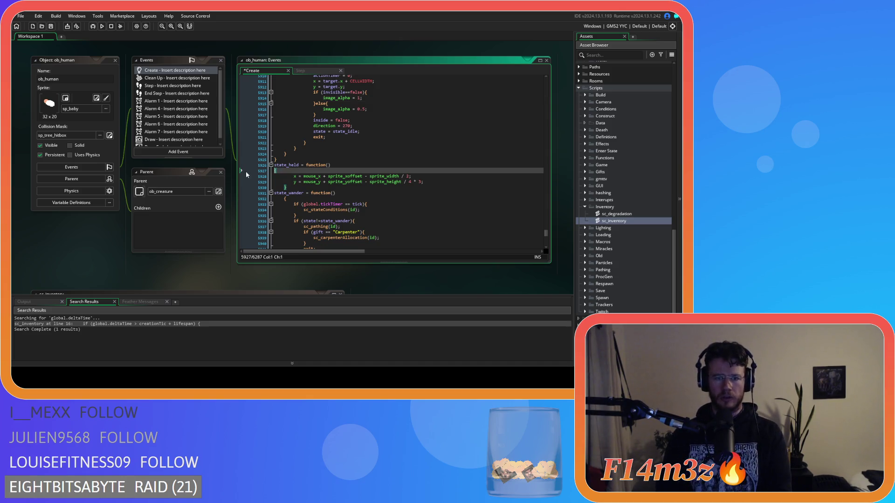
{"action": "key", "text": "BackSpace"}
{"action": "key", "text": "BackSpace"}
{"action": "left_click_drag", "start_coordinate": [286, 181], "coordinate": [245, 172]}
{"action": "key", "text": "shift+Tab"}
{"action": "left_click", "coordinate": [349, 125]}
{"action": "key", "text": "ctrl+s"}
- Join the opening braces of state_wander and state_burn to their declarations and unindent both bodies
{"action": "scroll", "coordinate": [316, 139], "scroll_direction": "down", "scroll_amount": 4}
{"action": "left_click", "coordinate": [284, 124]}
{"action": "key", "text": "BackSpace"}
{"action": "key", "text": "BackSpace"}
{"action": "mouse_move", "coordinate": [287, 202]}
{"action": "left_mouse_down"}
{"action": "mouse_move", "coordinate": [280, 180]}
{"action": "mouse_move", "coordinate": [207, 122]}
{"action": "left_mouse_up"}
{"action": "key", "text": "shift+Tab"}
{"action": "left_click", "coordinate": [285, 213]}
{"action": "key", "text": "BackSpace"}
{"action": "key", "text": "BackSpace"}
{"action": "scroll", "coordinate": [317, 216], "scroll_direction": "down", "scroll_amount": 5}
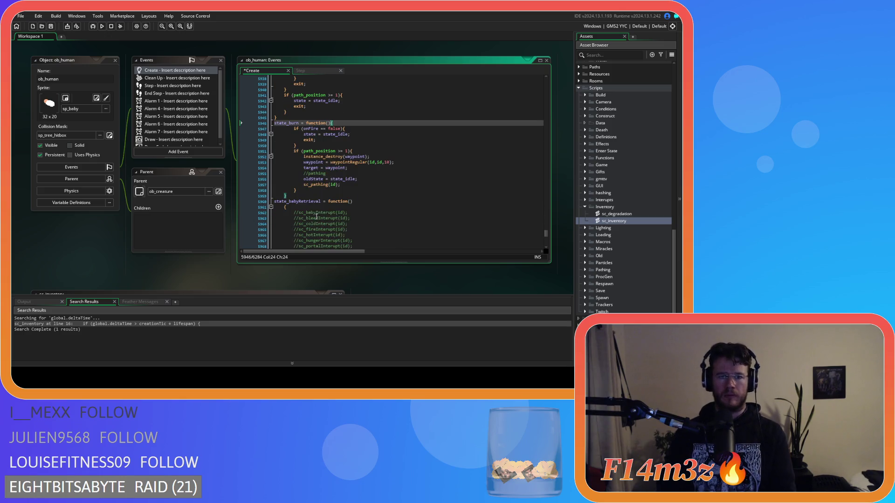
{"action": "mouse_move", "coordinate": [299, 196]}
{"action": "left_mouse_down"}
{"action": "mouse_move", "coordinate": [242, 140]}
{"action": "mouse_move", "coordinate": [197, 131]}
{"action": "left_mouse_up"}
{"action": "key", "text": "shift+Tab"}
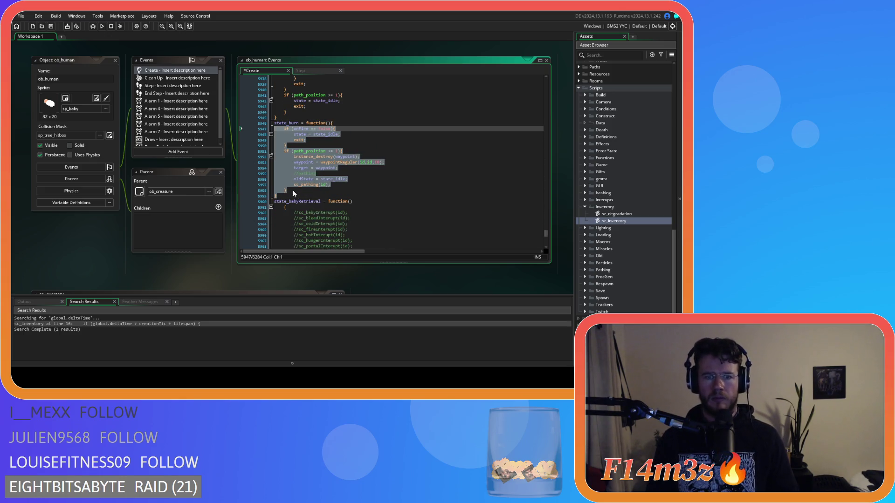
- Join state_babyRetrieval's brace to its declaration and unindent its body one level
{"action": "left_click", "coordinate": [284, 207]}
{"action": "key", "text": "BackSpace"}
{"action": "key", "text": "BackSpace"}
{"action": "scroll", "coordinate": [337, 205], "scroll_direction": "down", "scroll_amount": 8}
{"action": "scroll", "coordinate": [337, 206], "scroll_direction": "down", "scroll_amount": 10}
{"action": "mouse_move", "coordinate": [373, 243]}
{"action": "left_mouse_down"}
{"action": "mouse_move", "coordinate": [299, 196]}
{"action": "mouse_move", "coordinate": [251, 96]}
{"action": "left_mouse_up"}
{"action": "key", "text": "shift+Tab"}
- Move state_extinguish's lone opening brace onto its function line
{"action": "scroll", "coordinate": [331, 180], "scroll_direction": "down", "scroll_amount": 4}
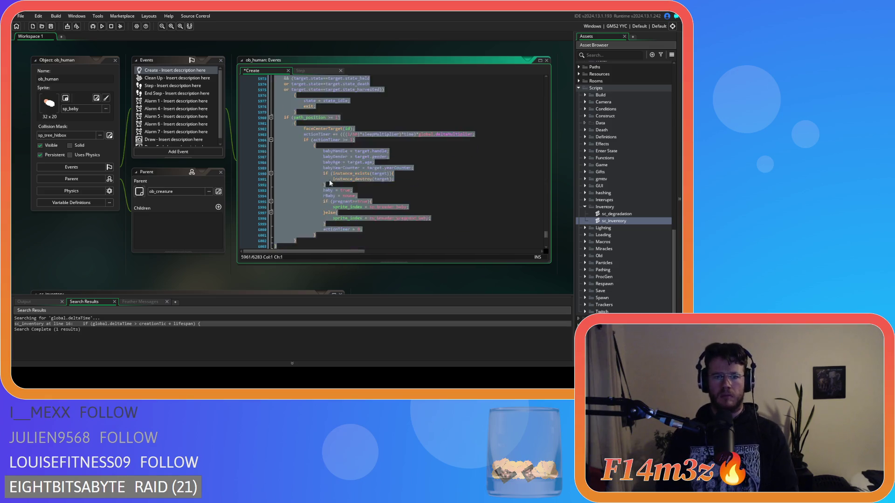
{"action": "scroll", "coordinate": [331, 180], "scroll_direction": "down", "scroll_amount": 9}
{"action": "left_click", "coordinate": [275, 104]}
{"action": "key", "text": "BackSpace"}
{"action": "scroll", "coordinate": [354, 148], "scroll_direction": "down", "scroll_amount": 20}
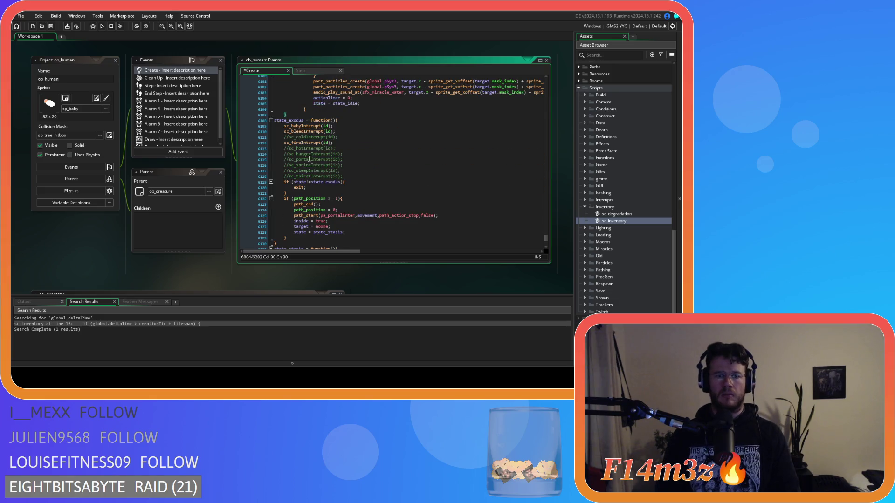
{"action": "mouse_move", "coordinate": [295, 115]}
{"action": "left_mouse_down"}
{"action": "mouse_move", "coordinate": [291, 104]}
{"action": "mouse_move", "coordinate": [286, 140]}
{"action": "left_mouse_up"}
{"action": "scroll", "coordinate": [291, 104], "scroll_direction": "up", "scroll_amount": 20}
{"action": "scroll", "coordinate": [289, 138], "scroll_direction": "up", "scroll_amount": 7}
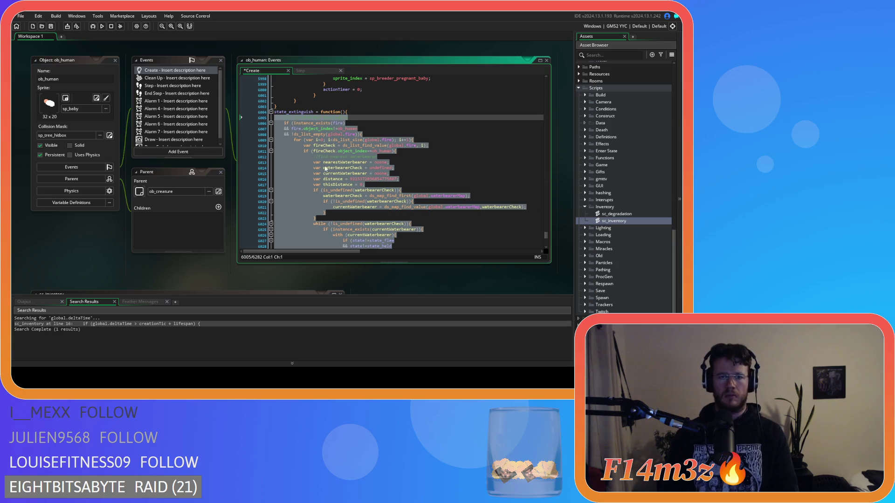
{"action": "scroll", "coordinate": [298, 165], "scroll_direction": "down", "scroll_amount": 14}
{"action": "scroll", "coordinate": [299, 164], "scroll_direction": "down", "scroll_amount": 20}
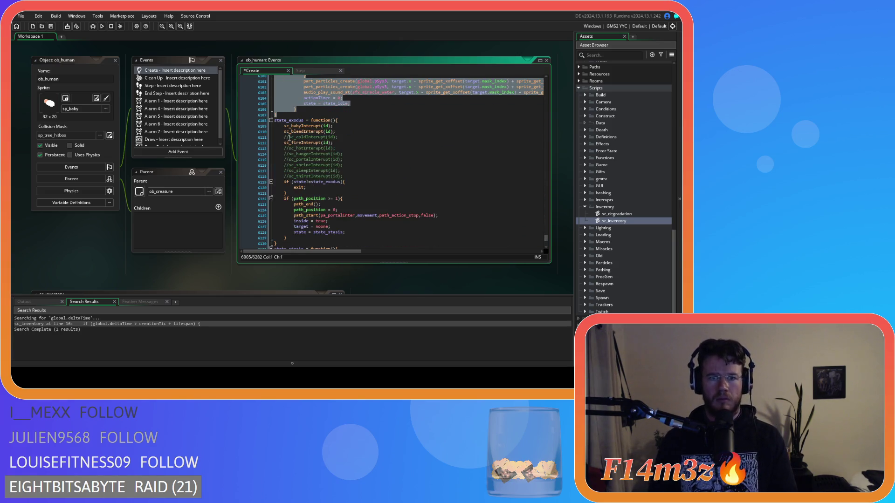
{"action": "scroll", "coordinate": [287, 131], "scroll_direction": "down", "scroll_amount": 18}
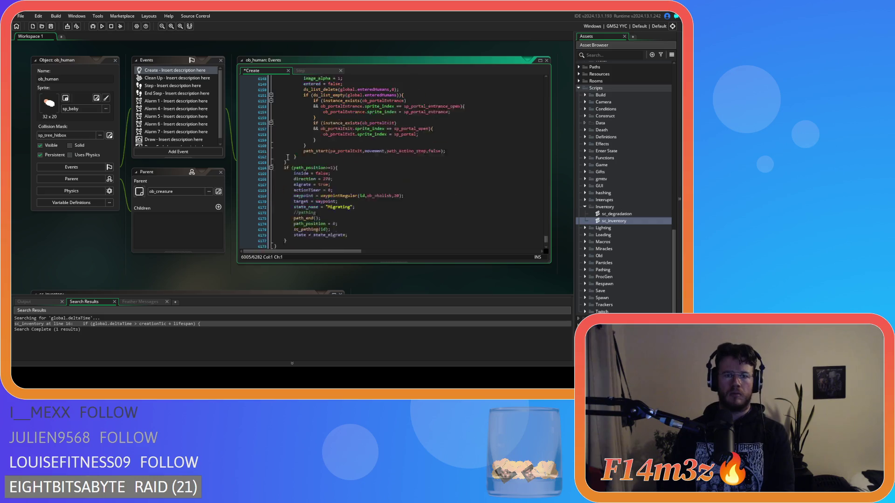
{"action": "scroll", "coordinate": [289, 159], "scroll_direction": "down", "scroll_amount": 9}
- Join state_pathfall's brace to its declaration and unindent its body one level
{"action": "left_click", "coordinate": [281, 113]}
{"action": "key", "text": "BackSpace"}
{"action": "key", "text": "BackSpace"}
{"action": "mouse_move", "coordinate": [298, 179]}
{"action": "left_mouse_down"}
{"action": "mouse_move", "coordinate": [280, 126]}
{"action": "mouse_move", "coordinate": [203, 112]}
{"action": "left_mouse_up"}
{"action": "key", "text": "shift+Tab"}
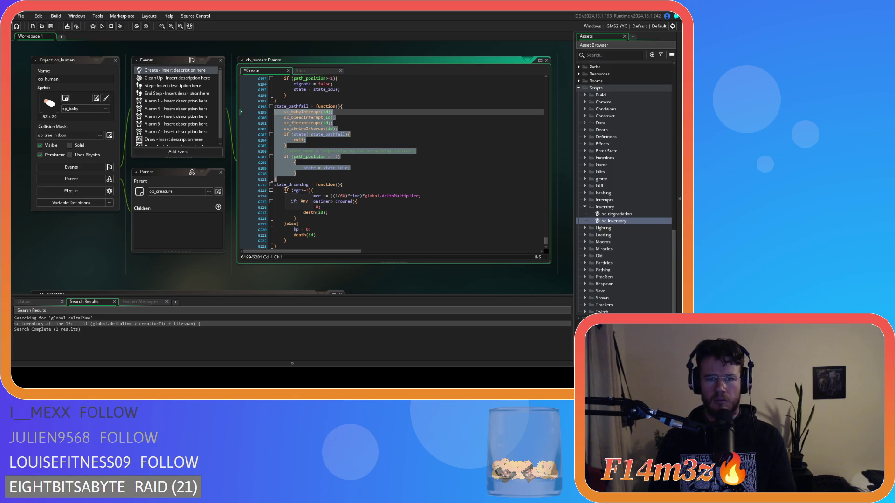
- Join state_injured's lone opening brace onto its function() line
{"action": "scroll", "coordinate": [281, 191], "scroll_direction": "down", "scroll_amount": 5}
{"action": "left_click", "coordinate": [280, 174]}
{"action": "key", "text": "BackSpace"}
{"action": "key", "text": "BackSpace"}
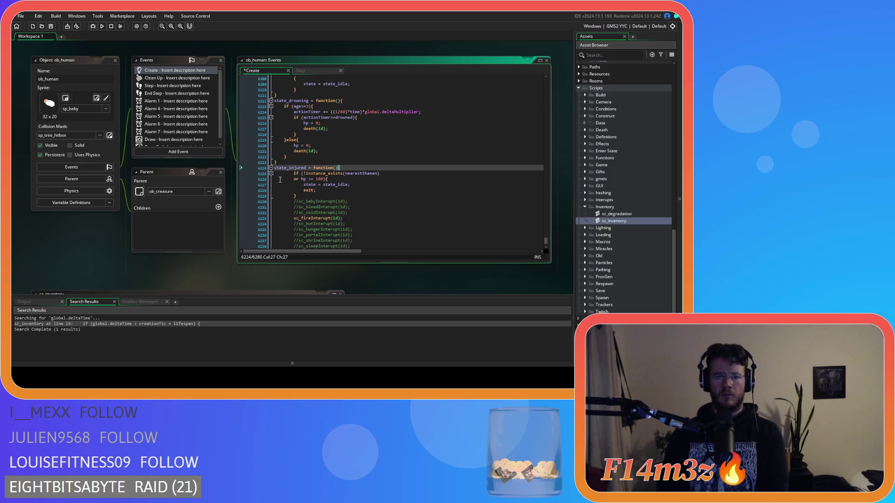
{"action": "scroll", "coordinate": [291, 180], "scroll_direction": "down", "scroll_amount": 12}
{"action": "mouse_move", "coordinate": [301, 135]}
{"action": "left_mouse_down"}
{"action": "mouse_move", "coordinate": [266, 93]}
{"action": "mouse_move", "coordinate": [256, 116]}
{"action": "left_mouse_up"}
- Move state_death's brace onto its declaration line and unindent its onFire and hp lines
{"action": "left_click", "coordinate": [290, 138]}
{"action": "scroll", "coordinate": [291, 177], "scroll_direction": "down", "scroll_amount": 5}
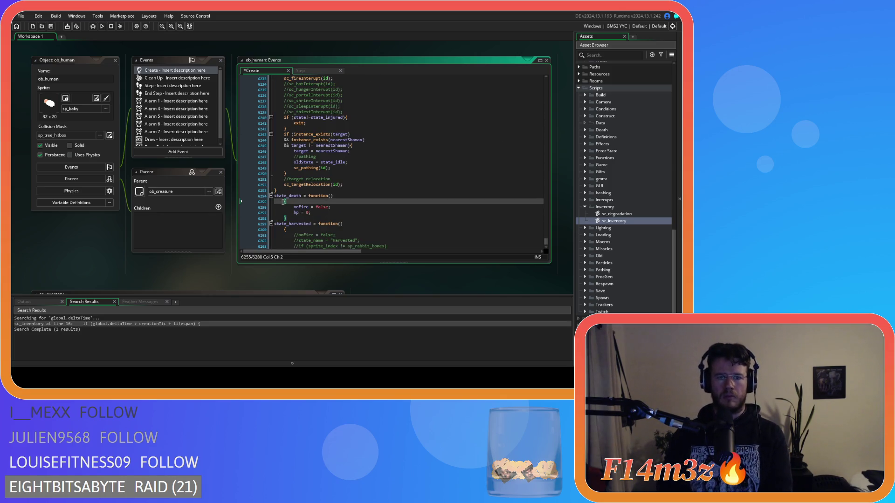
{"action": "left_click", "coordinate": [292, 212]}
{"action": "key", "text": "BackSpace"}
{"action": "left_click_drag", "start_coordinate": [292, 212], "coordinate": [230, 200]}
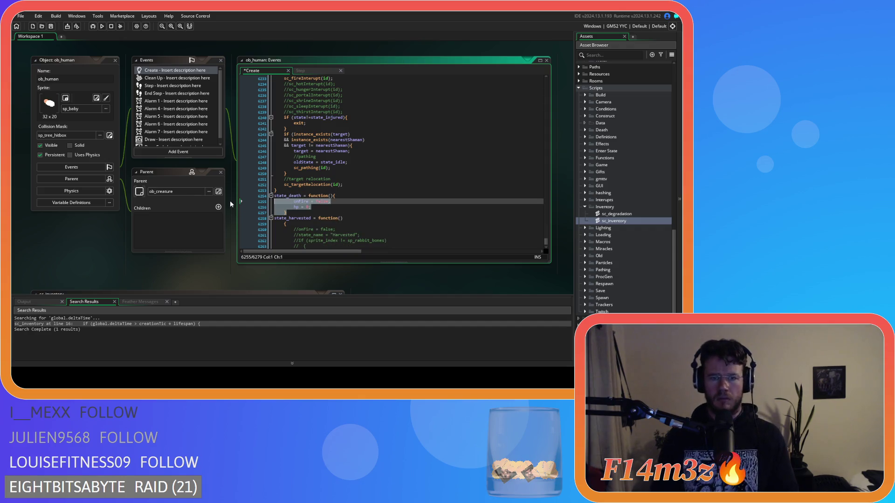
{"action": "key", "text": "shift+Tab"}
- Join state_harvested's brace onto its line, unindent its body, and save the Create event
{"action": "scroll", "coordinate": [293, 211], "scroll_direction": "down", "scroll_amount": 4}
{"action": "left_click", "coordinate": [284, 153]}
{"action": "key", "text": "BackSpace"}
{"action": "left_click_drag", "start_coordinate": [287, 215], "coordinate": [192, 157]}
{"action": "key", "text": "shift+Tab"}
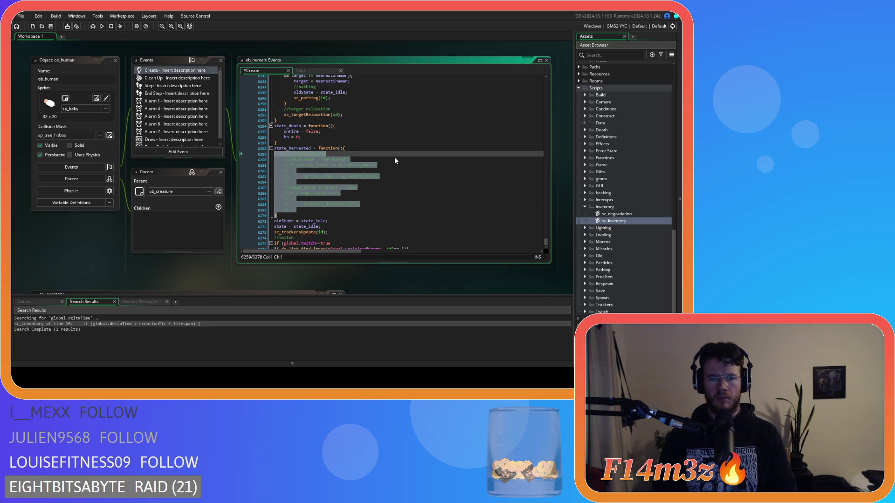
{"action": "left_click", "coordinate": [394, 157]}
{"action": "key", "text": "ctrl+s"}
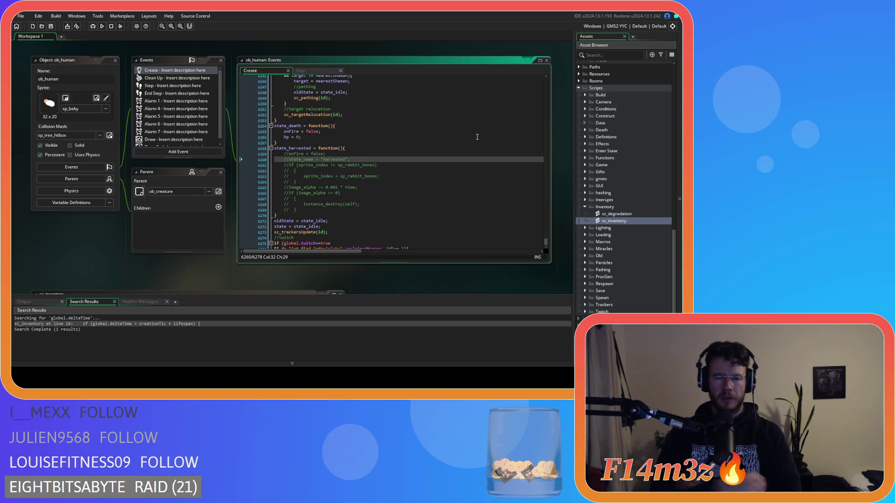
- Search the code for state_supply to reach the lumber supply function
{"action": "left_click", "coordinate": [442, 145]}
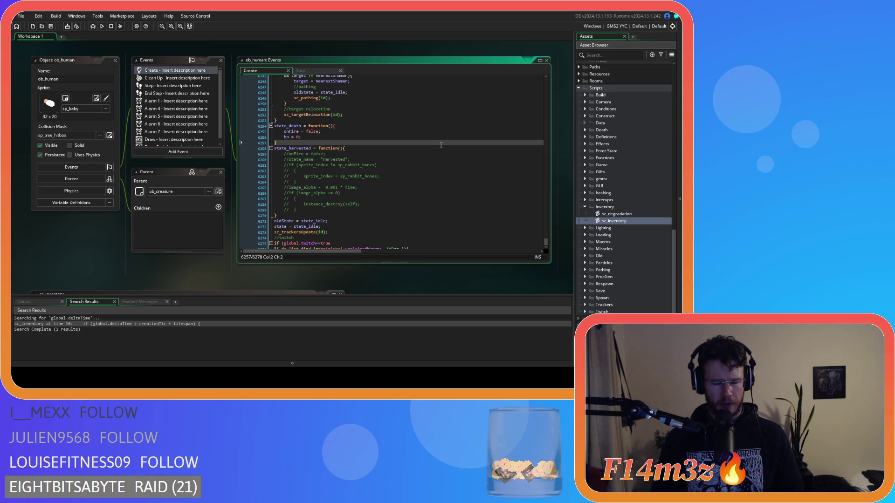
{"action": "key", "text": "ctrl+f"}
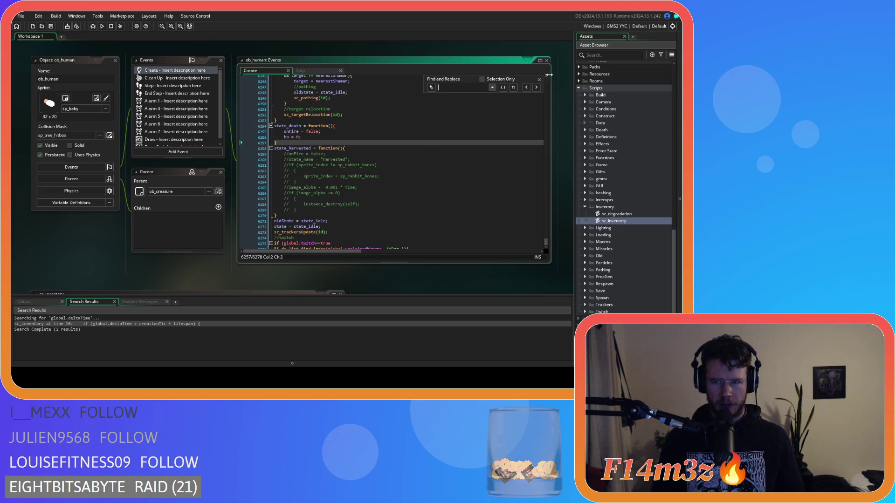
{"action": "left_click", "coordinate": [539, 80]}
{"action": "left_click", "coordinate": [498, 105]}
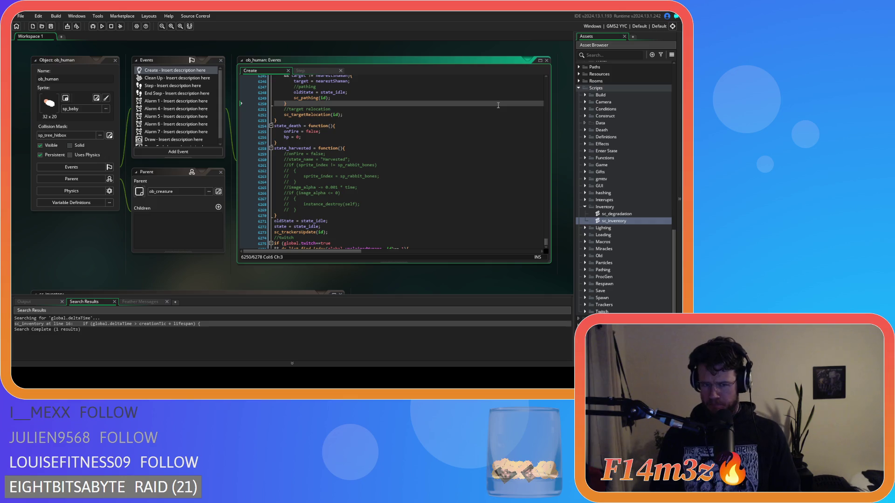
{"action": "key", "text": "ctrl+f"}
{"action": "type", "text": "state"}
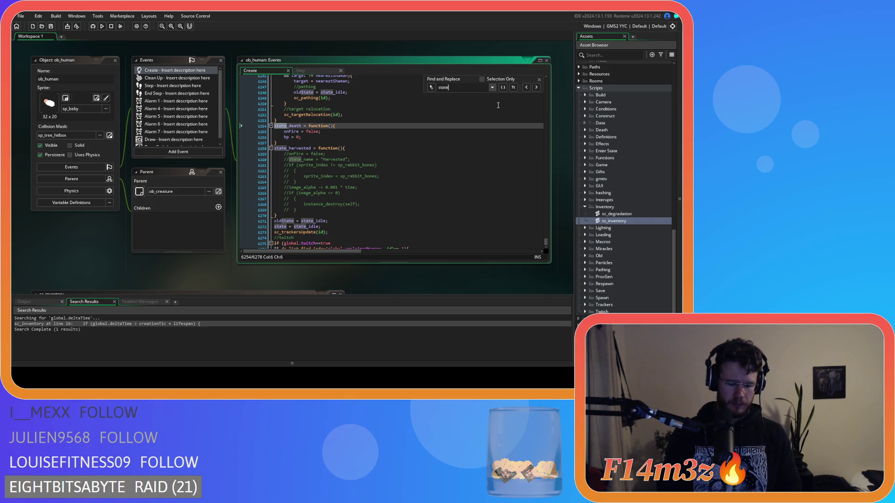
{"action": "type", "text": "_supply"}
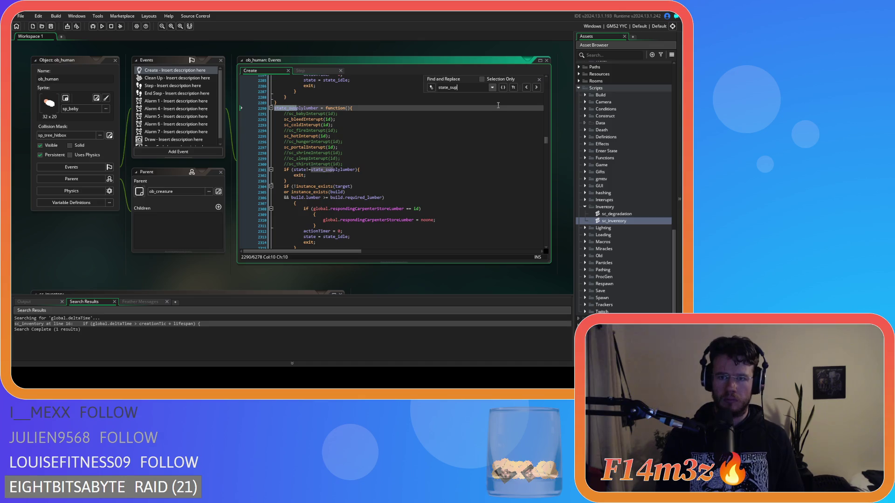
{"action": "left_click", "coordinate": [539, 79]}
{"action": "scroll", "coordinate": [432, 104], "scroll_direction": "down", "scroll_amount": 4}
- Join the supply function's lone braces onto the lines above and unindent lines 2307–2314
{"action": "left_click", "coordinate": [294, 133]}
{"action": "key", "text": "BackSpace"}
{"action": "key", "text": "BackSpace"}
{"action": "left_click_drag", "start_coordinate": [299, 172], "coordinate": [228, 133]}
{"action": "key", "text": "shift+Tab"}
{"action": "left_click", "coordinate": [303, 139]}
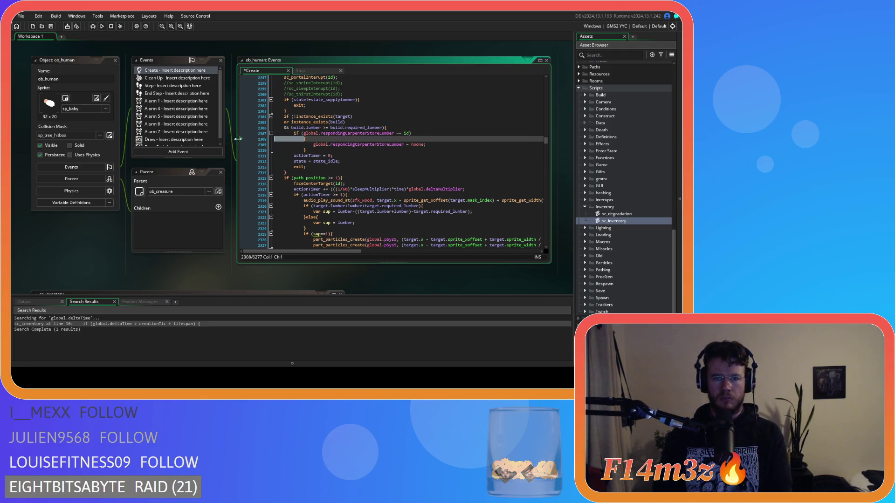
{"action": "key", "text": "BackSpace"}
- Review the sup calculation lines and save the Create event
{"action": "scroll", "coordinate": [335, 150], "scroll_direction": "up", "scroll_amount": 5}
{"action": "scroll", "coordinate": [335, 150], "scroll_direction": "down", "scroll_amount": 9}
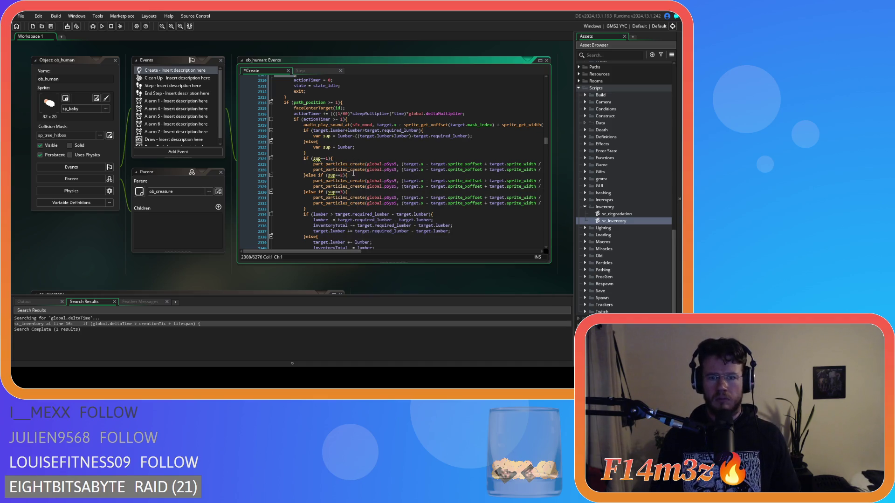
{"action": "mouse_move", "coordinate": [310, 154]}
{"action": "left_mouse_down"}
{"action": "mouse_move", "coordinate": [275, 137]}
{"action": "mouse_move", "coordinate": [239, 137]}
{"action": "left_mouse_up"}
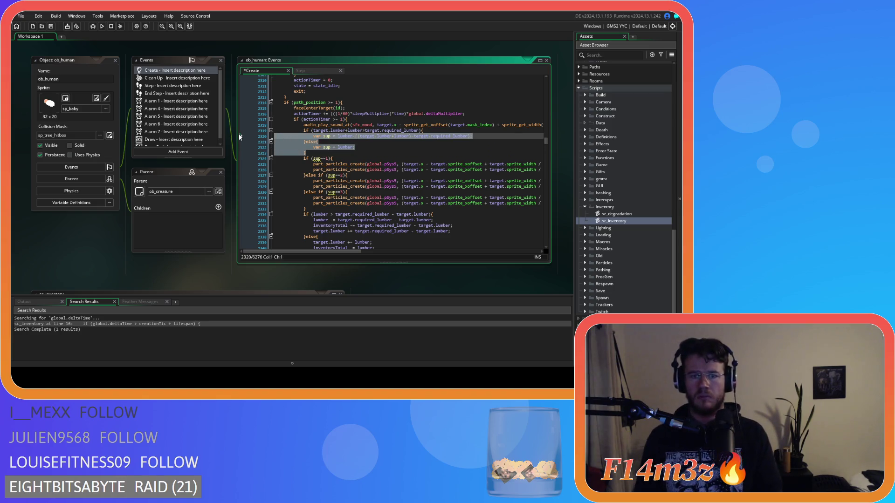
{"action": "left_click", "coordinate": [377, 150]}
{"action": "key", "text": "ctrl+s"}
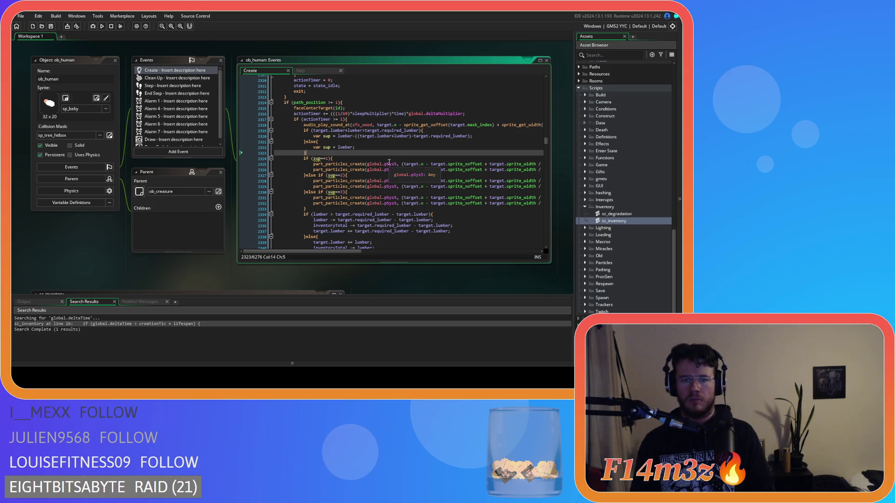
{"action": "scroll", "coordinate": [429, 182], "scroll_direction": "down", "scroll_amount": 2}
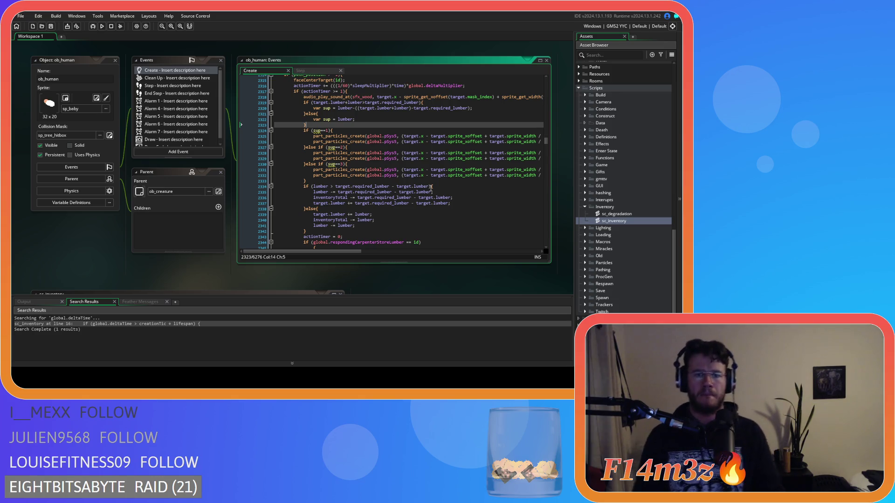
{"action": "left_click", "coordinate": [410, 158]}
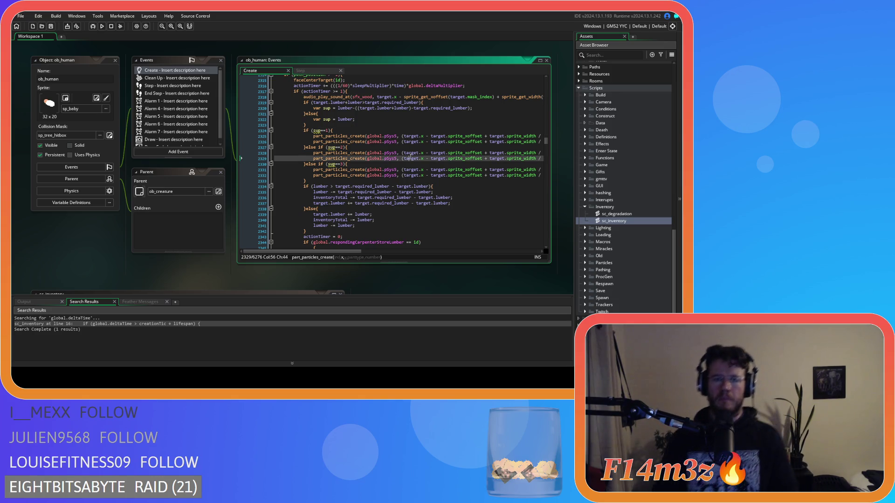
{"action": "key", "text": "ctrl+f"}
- Search for the fur withdrawal code, reaching the fur array_delete at line 5815
{"action": "type", "text": "withdraw"}
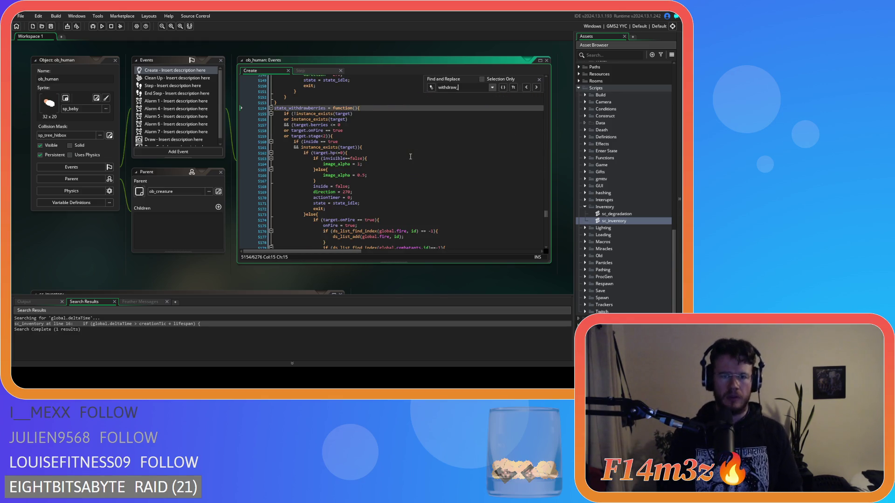
{"action": "type", "text": "fur"}
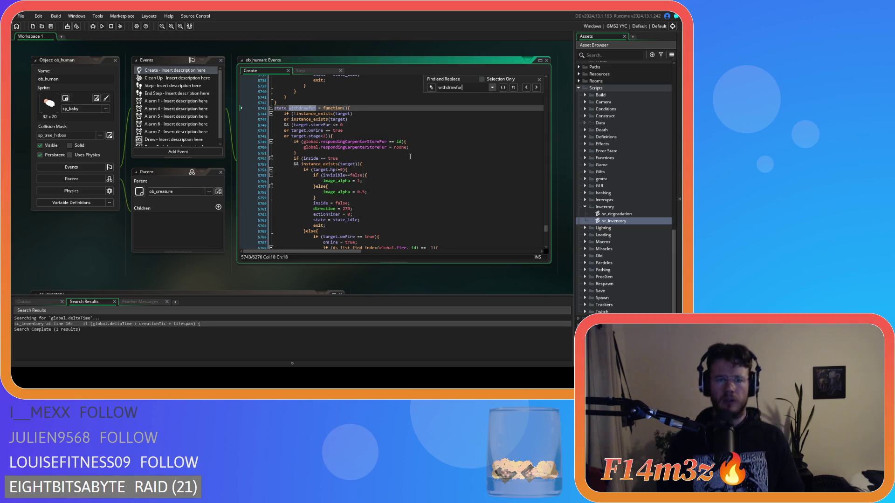
{"action": "scroll", "coordinate": [411, 156], "scroll_direction": "down", "scroll_amount": 10}
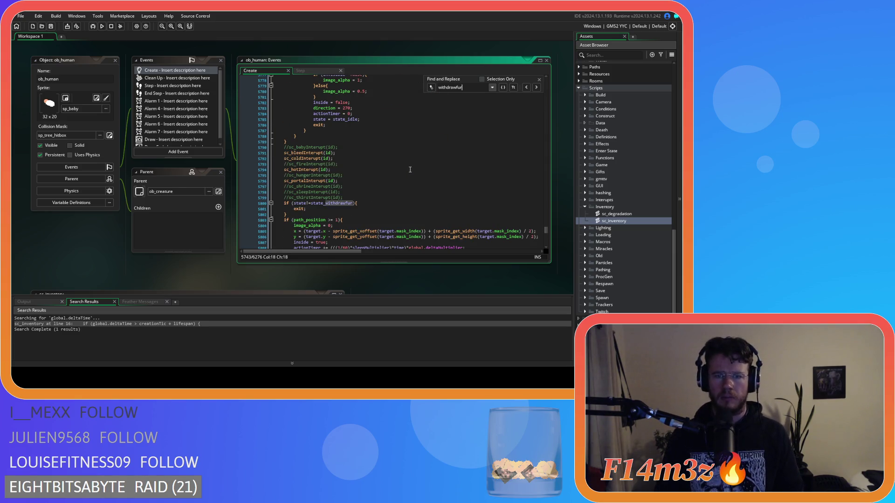
{"action": "scroll", "coordinate": [410, 169], "scroll_direction": "down", "scroll_amount": 6}
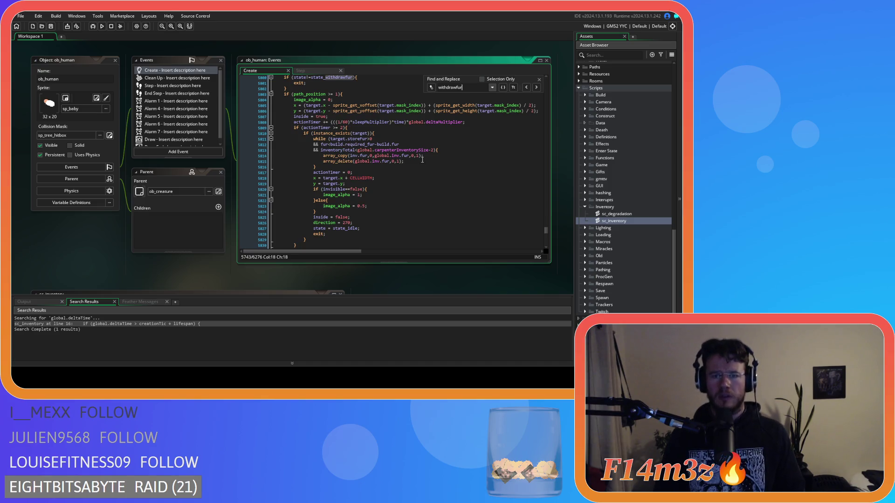
{"action": "left_click", "coordinate": [422, 160]}
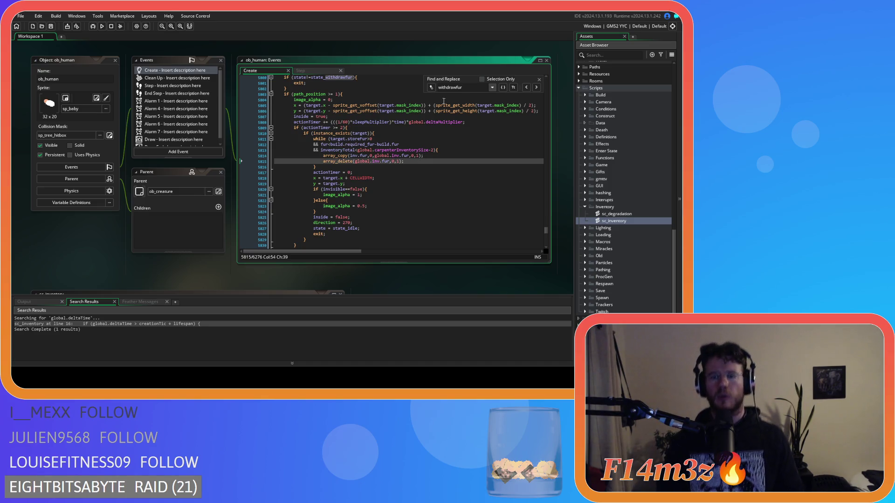
- Change the search term from fur to lumber and place the caret in state_withdrawlumber's loop
{"action": "left_click_drag", "start_coordinate": [462, 87], "coordinate": [457, 87]}
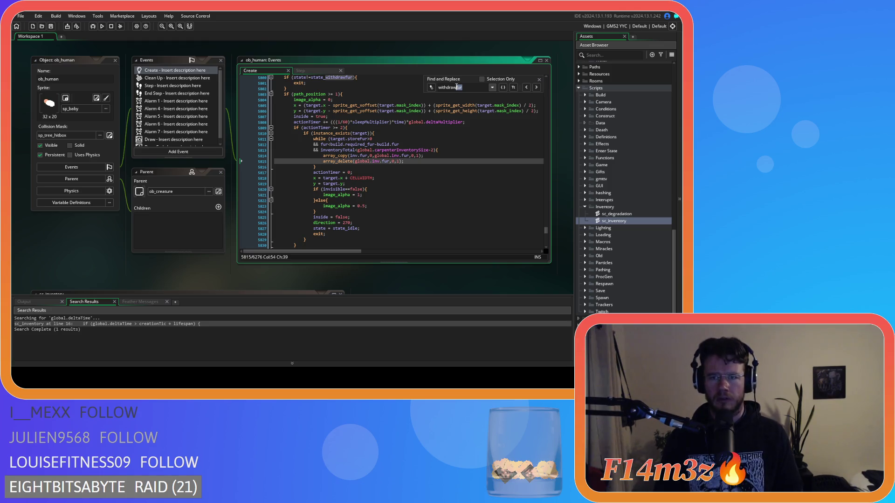
{"action": "type", "text": "l"}
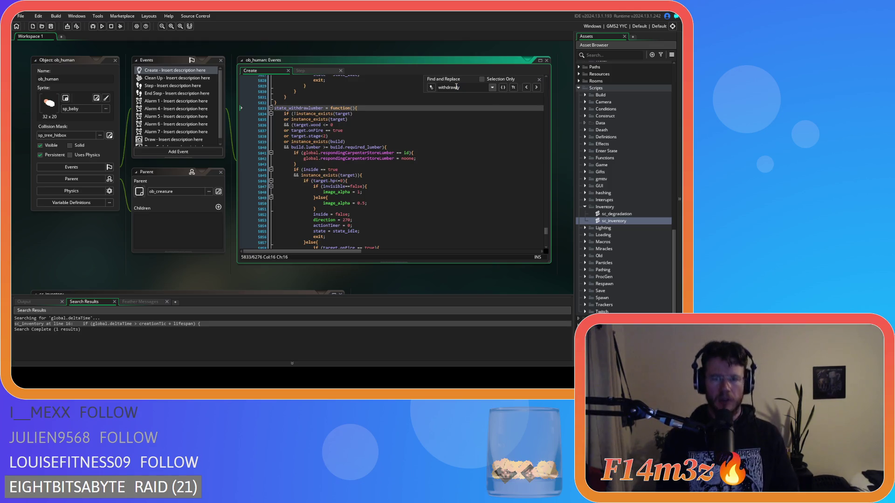
{"action": "key", "text": "BackSpace"}
{"action": "type", "text": "lumber"}
{"action": "scroll", "coordinate": [453, 124], "scroll_direction": "down", "scroll_amount": 4}
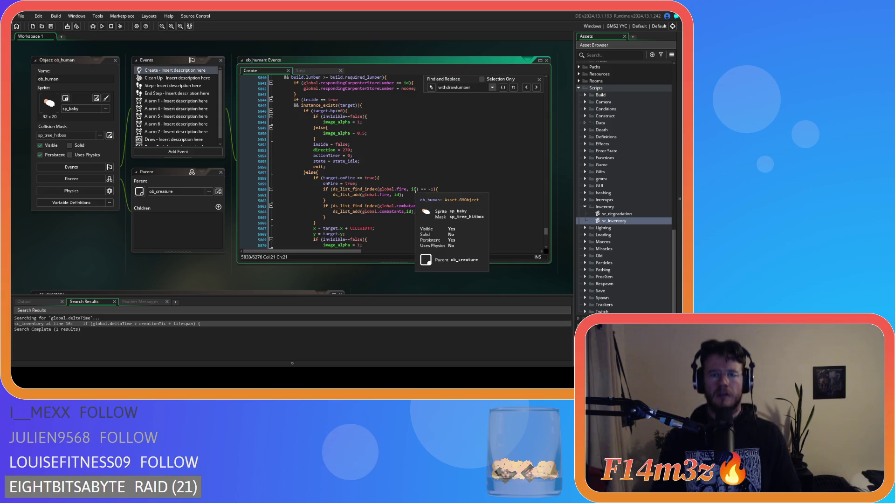
{"action": "scroll", "coordinate": [422, 191], "scroll_direction": "down", "scroll_amount": 15}
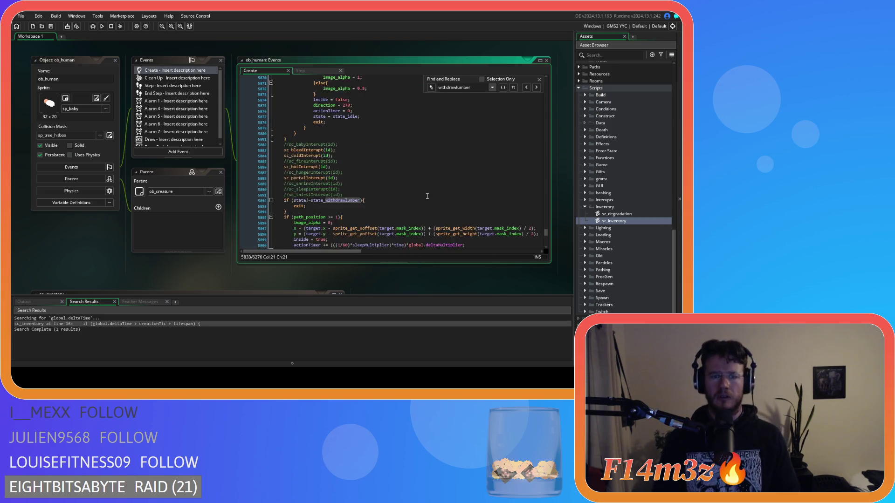
{"action": "left_click", "coordinate": [425, 164]}
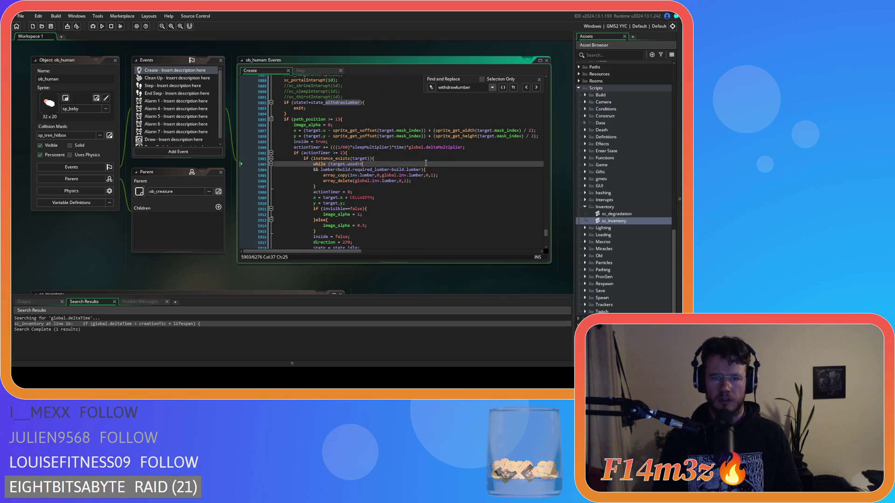
{"action": "left_click", "coordinate": [539, 80]}
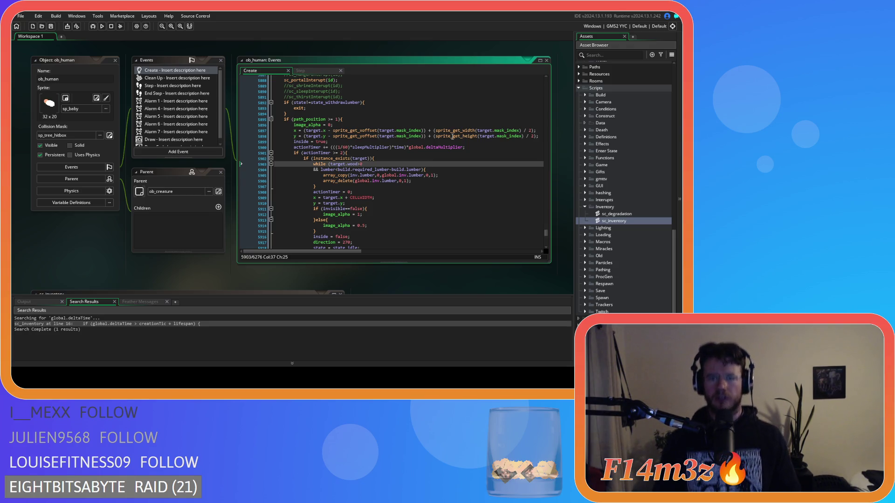
{"action": "left_click", "coordinate": [390, 124]}
{"action": "key", "text": "ctrl+f"}
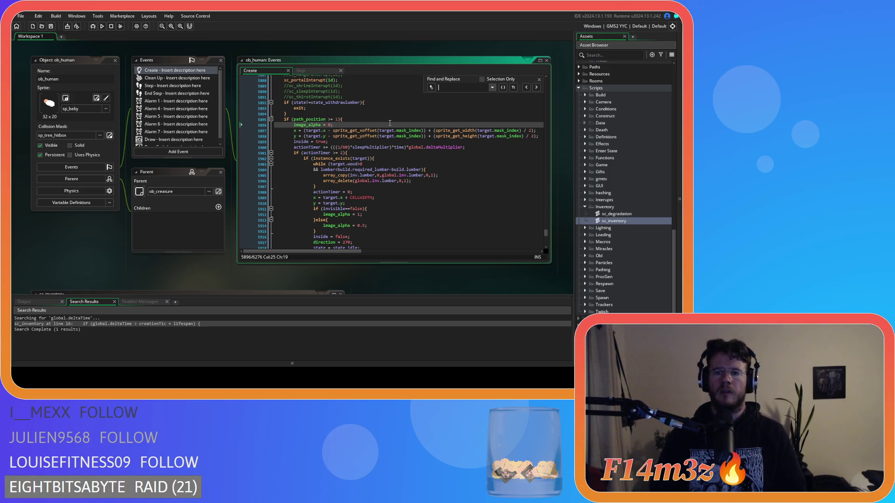
- Search for state_supply and scroll through state_supplylumber's lumber-delivery code
{"action": "type", "text": "state_supply"}
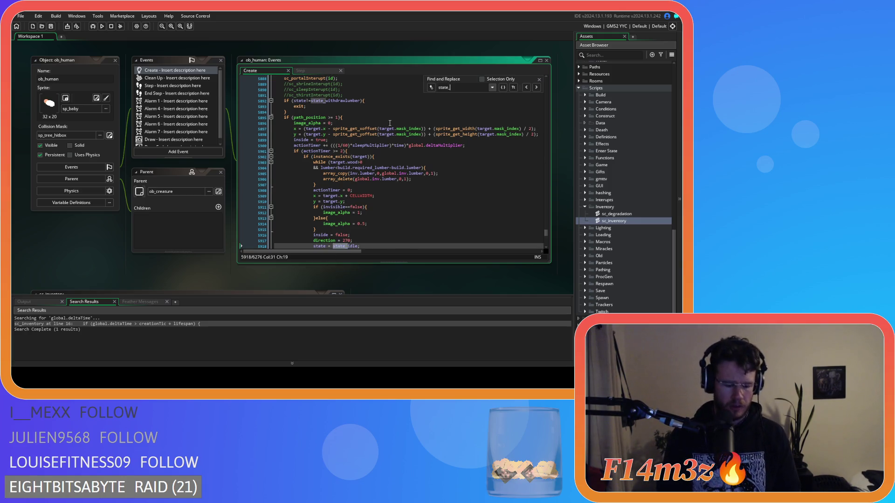
{"action": "left_click", "coordinate": [399, 163]}
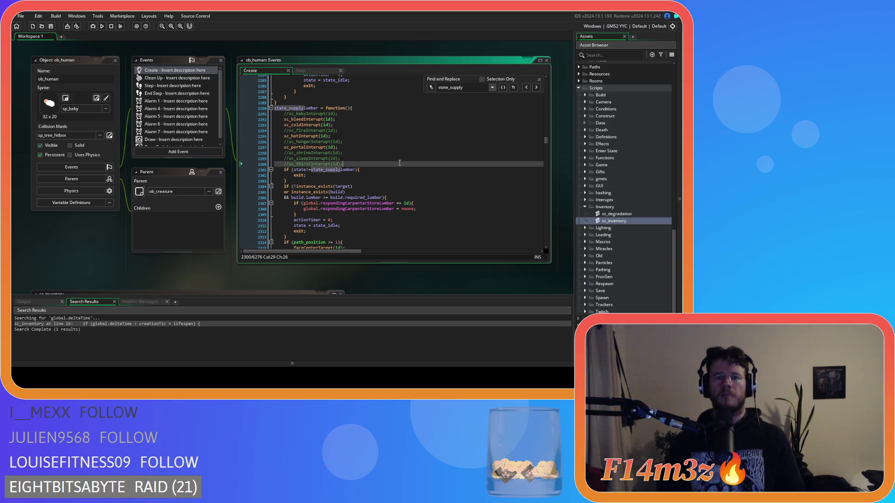
{"action": "left_click", "coordinate": [540, 78]}
{"action": "left_click", "coordinate": [450, 173]}
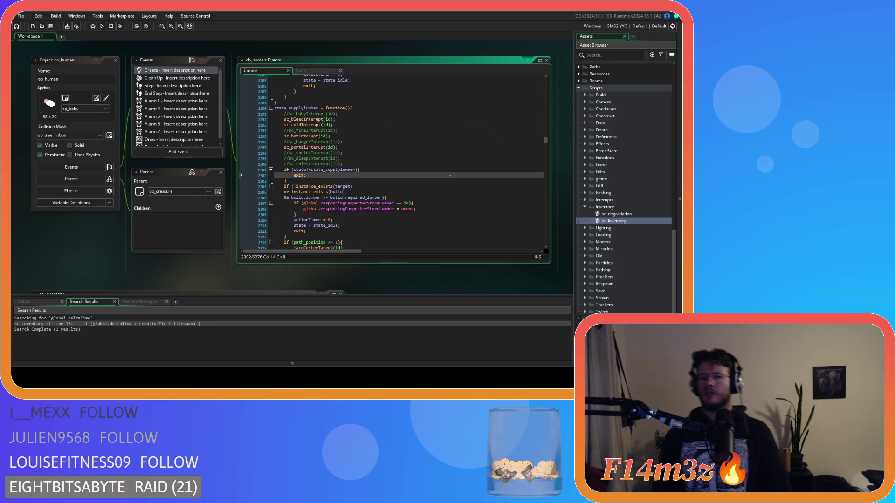
{"action": "scroll", "coordinate": [433, 193], "scroll_direction": "down", "scroll_amount": 8}
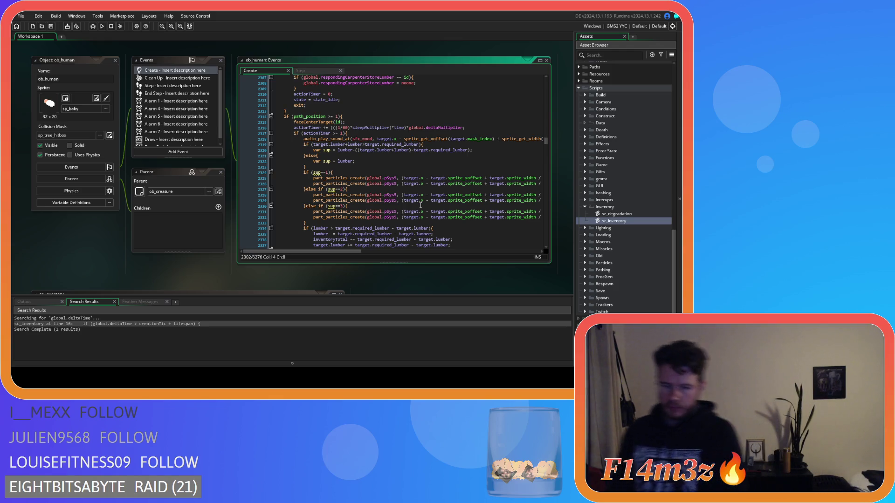
{"action": "left_click", "coordinate": [394, 162]}
{"action": "scroll", "coordinate": [391, 186], "scroll_direction": "up", "scroll_amount": 5}
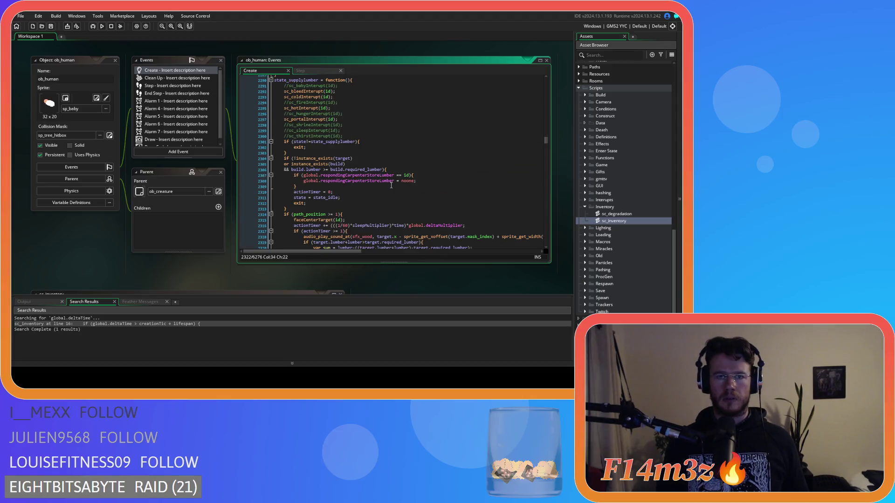
{"action": "mouse_move", "coordinate": [389, 183]}
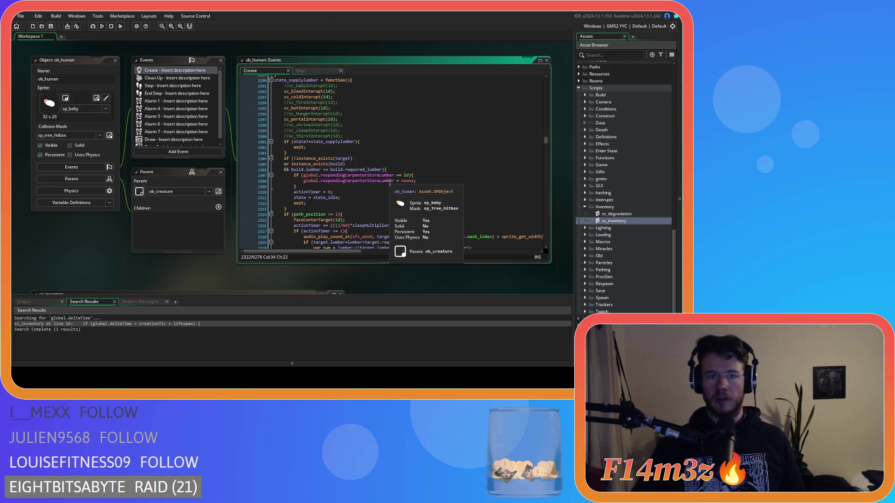
{"action": "left_click", "coordinate": [307, 147]}
{"action": "scroll", "coordinate": [404, 176], "scroll_direction": "down", "scroll_amount": 9}
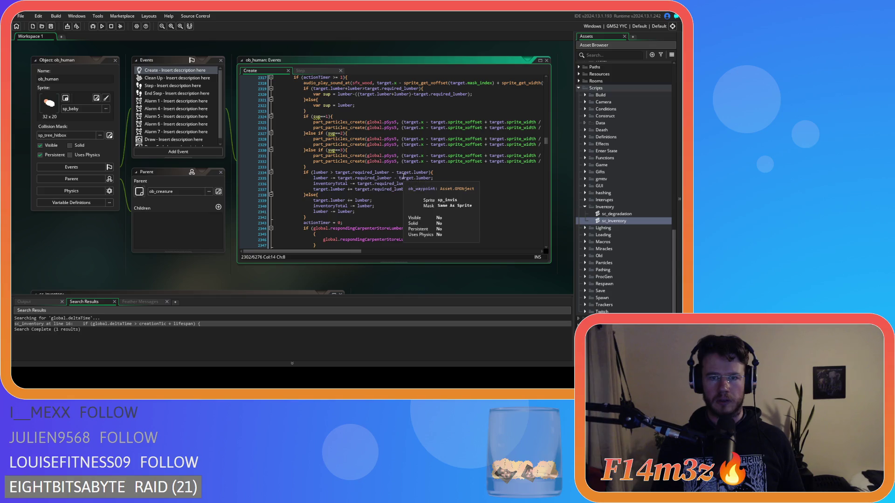
{"action": "scroll", "coordinate": [404, 176], "scroll_direction": "up", "scroll_amount": 3}
{"action": "scroll", "coordinate": [402, 176], "scroll_direction": "down", "scroll_amount": 2}
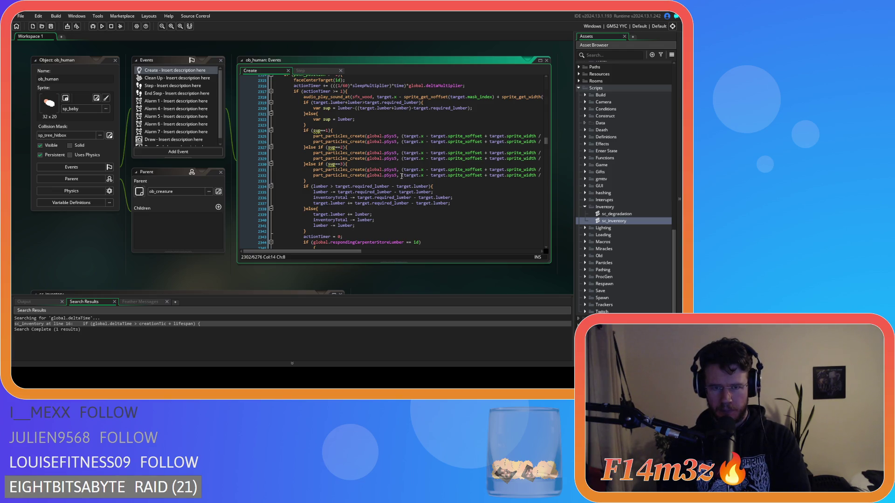
{"action": "left_click", "coordinate": [313, 125]}
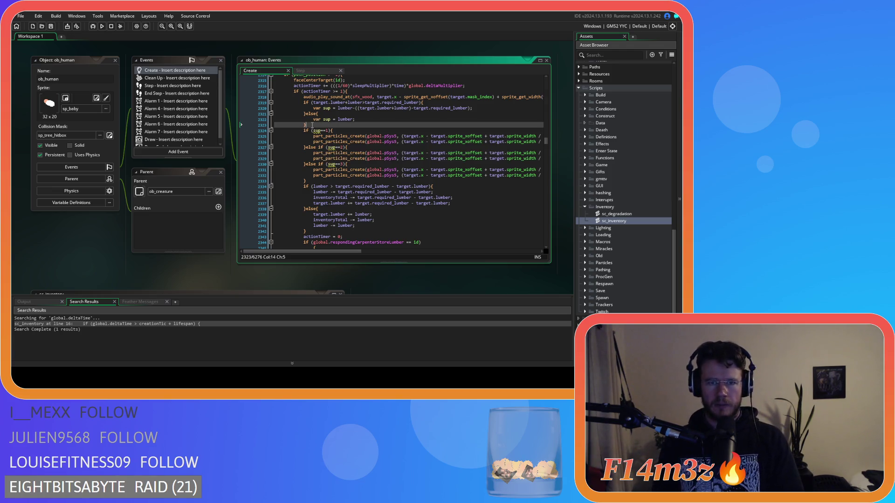
- Delete the sup calculation if/else lines from the lumber supply code
{"action": "left_click_drag", "start_coordinate": [312, 125], "coordinate": [218, 109]}
{"action": "key", "text": "shift+Up"}
{"action": "key", "text": "shift+Left"}
{"action": "key", "text": "BackSpace"}
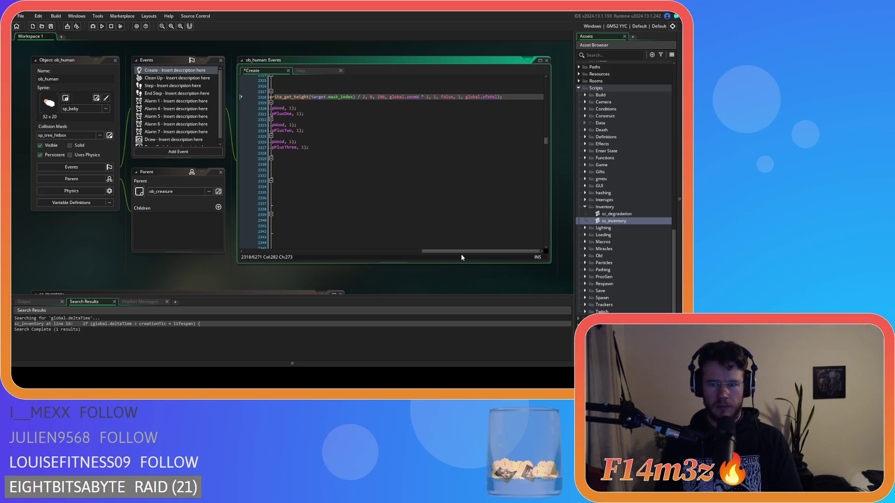
- Comment out the sup-based particle effect lines with Ctrl+K
{"action": "left_click_drag", "start_coordinate": [462, 254], "coordinate": [283, 253]}
{"action": "left_click", "coordinate": [315, 154]}
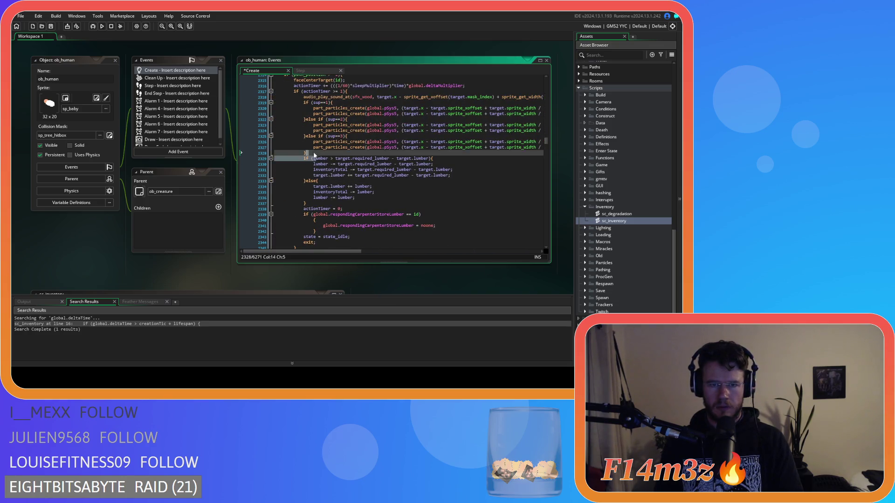
{"action": "left_click_drag", "start_coordinate": [315, 154], "coordinate": [301, 104]}
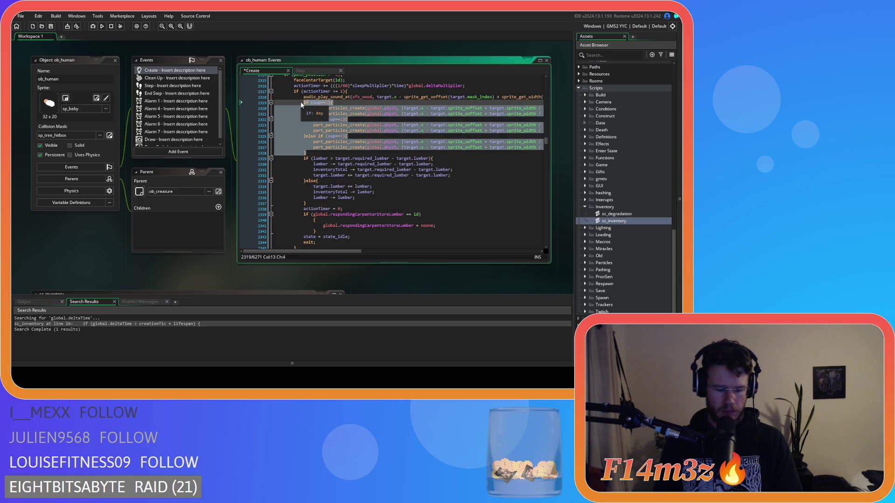
{"action": "key", "text": "ctrl+k"}
{"action": "left_click", "coordinate": [320, 203]}
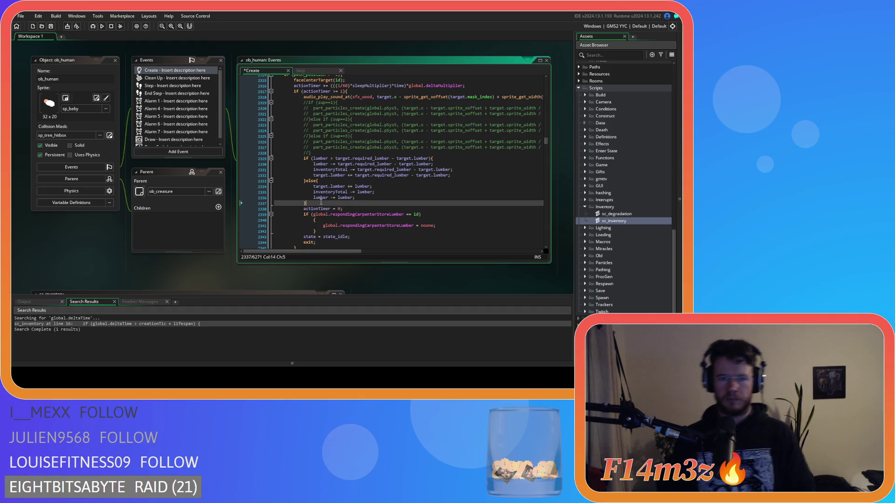
{"action": "left_click_drag", "start_coordinate": [321, 204], "coordinate": [303, 163]}
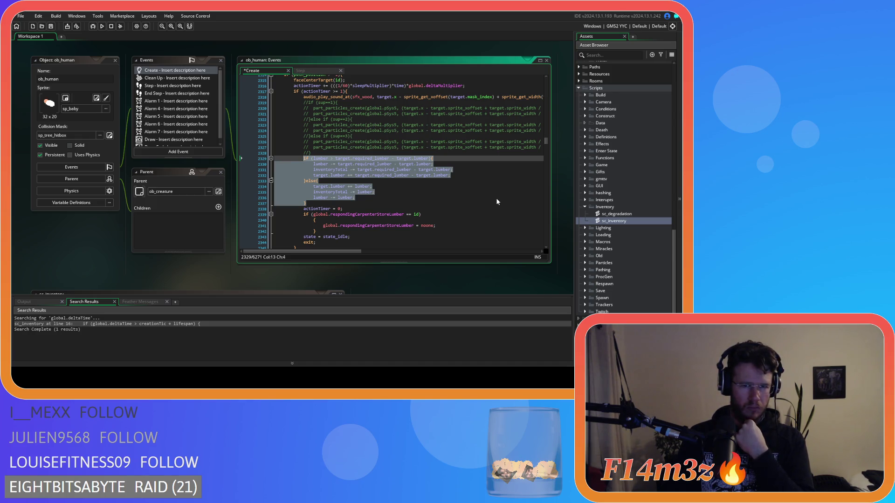
- Duplicate the target.lumber += target.required_lumber - target.lumber; line below the if/else block, blank line above it
{"action": "left_click", "coordinate": [495, 198]}
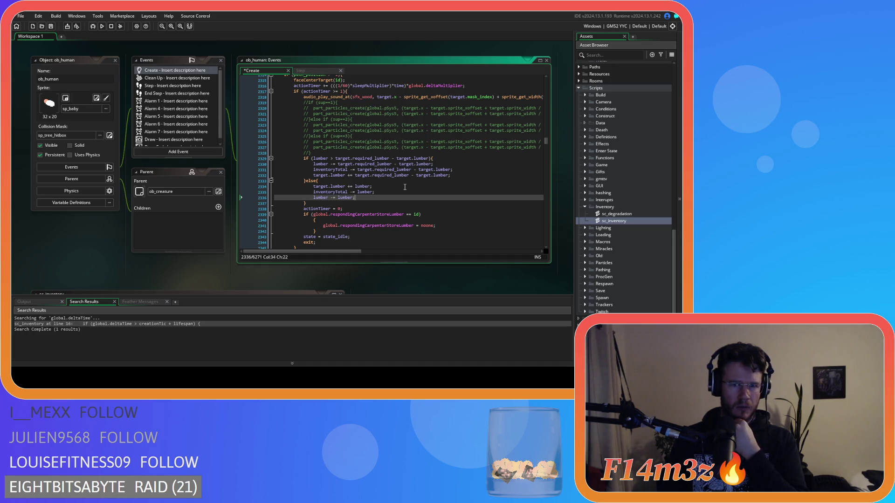
{"action": "mouse_move", "coordinate": [399, 216]}
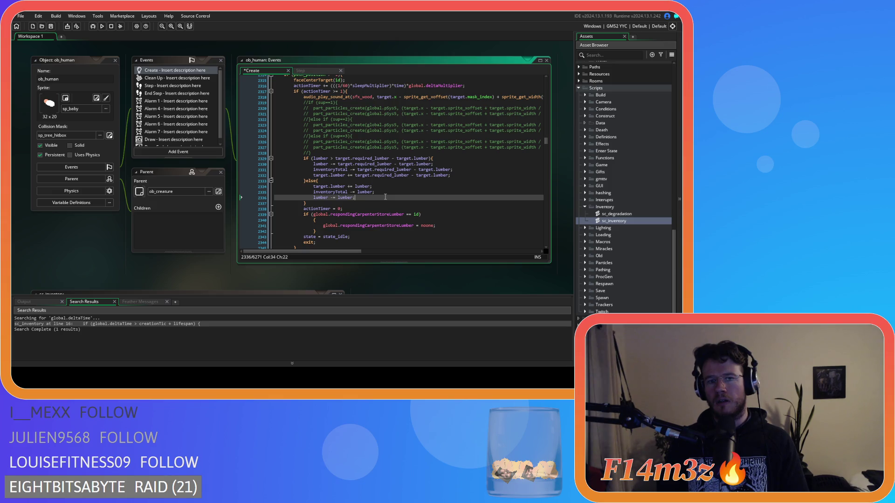
{"action": "left_click_drag", "start_coordinate": [456, 176], "coordinate": [314, 175]}
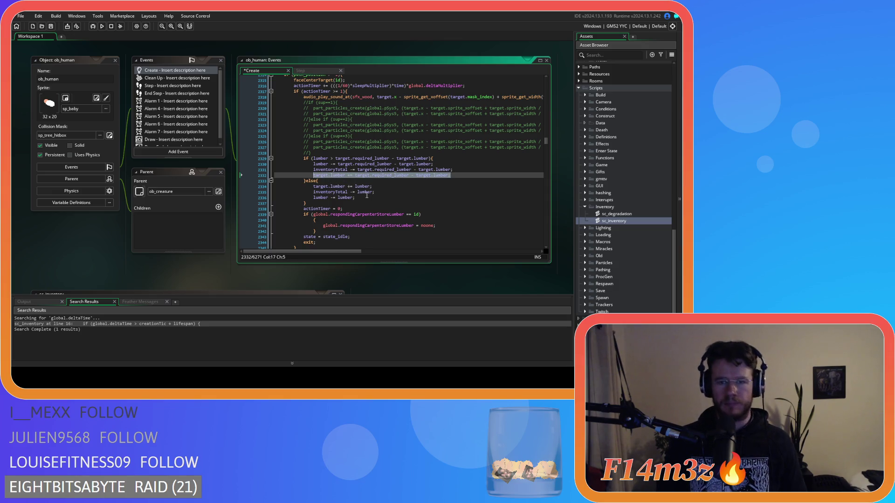
{"action": "key", "text": "ctrl+c"}
{"action": "left_click", "coordinate": [341, 204]}
{"action": "key", "text": "Return"}
{"action": "key", "text": "ctrl+v"}
{"action": "key", "text": "Home"}
{"action": "key", "text": "Return"}
{"action": "key", "text": "Up"}
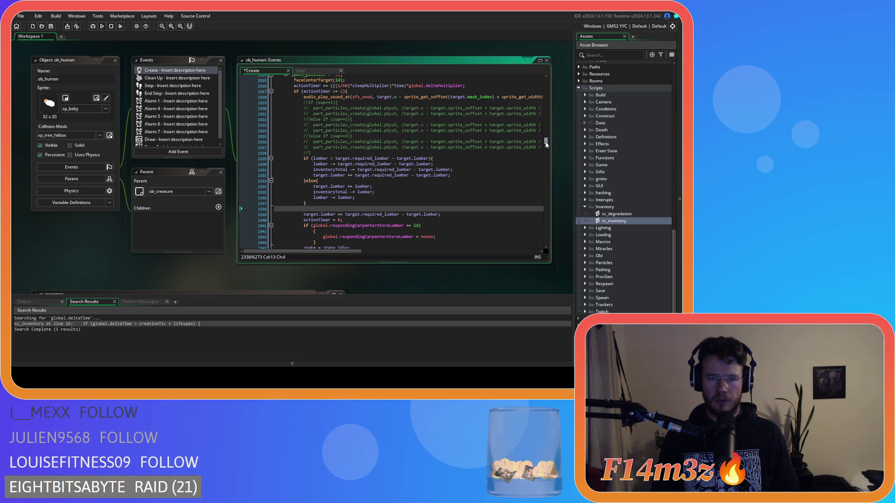
{"action": "key", "text": "ctrl+f"}
- Search for state_deposit and select its inv.meat array_copy and array_sort lines
{"action": "type", "text": "state_deposit"}
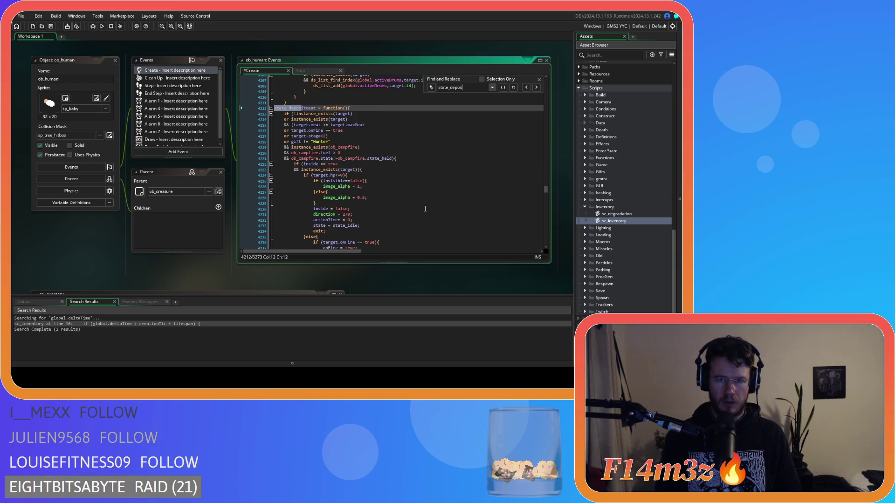
{"action": "scroll", "coordinate": [419, 212], "scroll_direction": "up", "scroll_amount": 2}
{"action": "scroll", "coordinate": [405, 208], "scroll_direction": "down", "scroll_amount": 5}
{"action": "scroll", "coordinate": [394, 206], "scroll_direction": "up", "scroll_amount": 3}
{"action": "scroll", "coordinate": [394, 205], "scroll_direction": "down", "scroll_amount": 2}
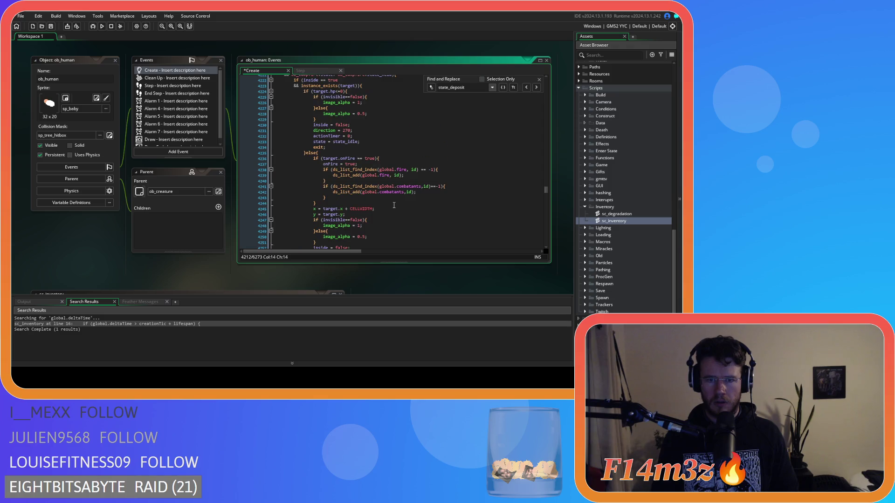
{"action": "scroll", "coordinate": [394, 205], "scroll_direction": "down", "scroll_amount": 20}
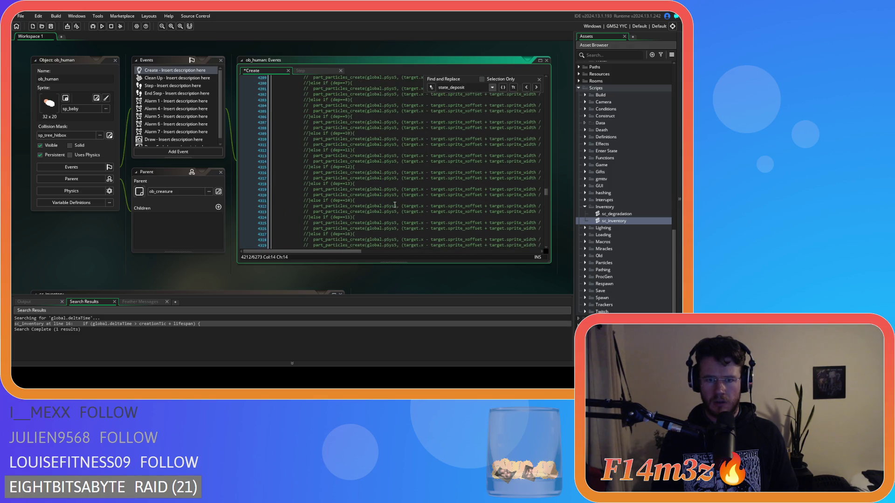
{"action": "scroll", "coordinate": [370, 164], "scroll_direction": "down", "scroll_amount": 2}
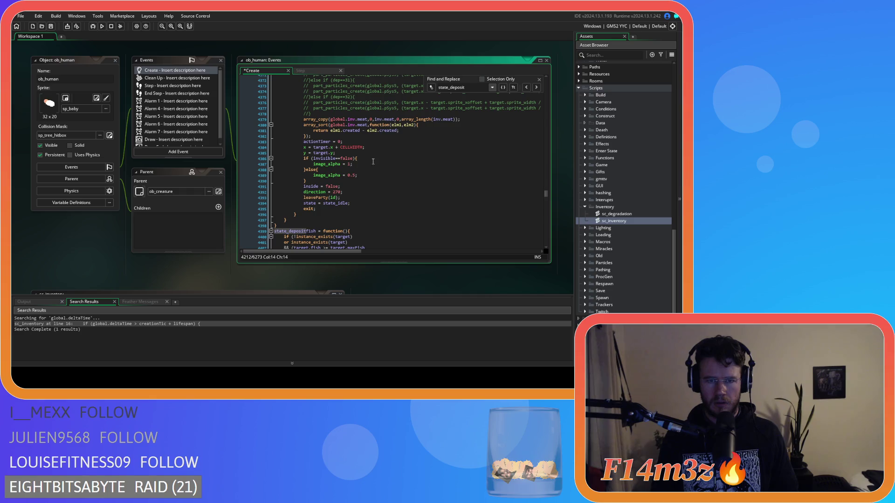
{"action": "left_click", "coordinate": [315, 136]}
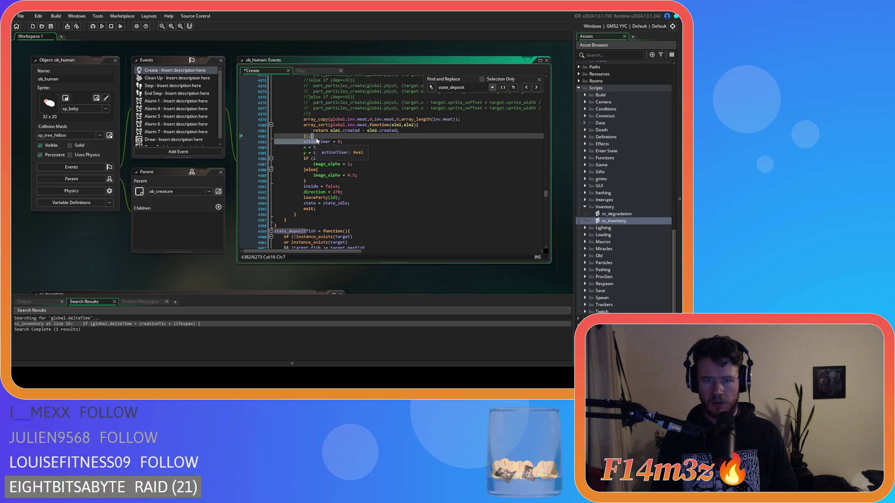
{"action": "left_click_drag", "start_coordinate": [314, 135], "coordinate": [304, 119]}
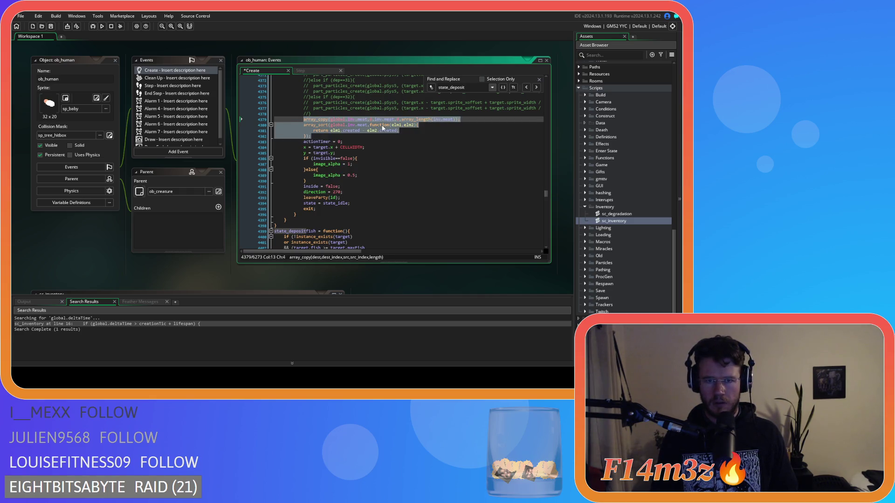
{"action": "key", "text": "Down"}
{"action": "key", "text": "Down"}
{"action": "key", "text": "Down"}
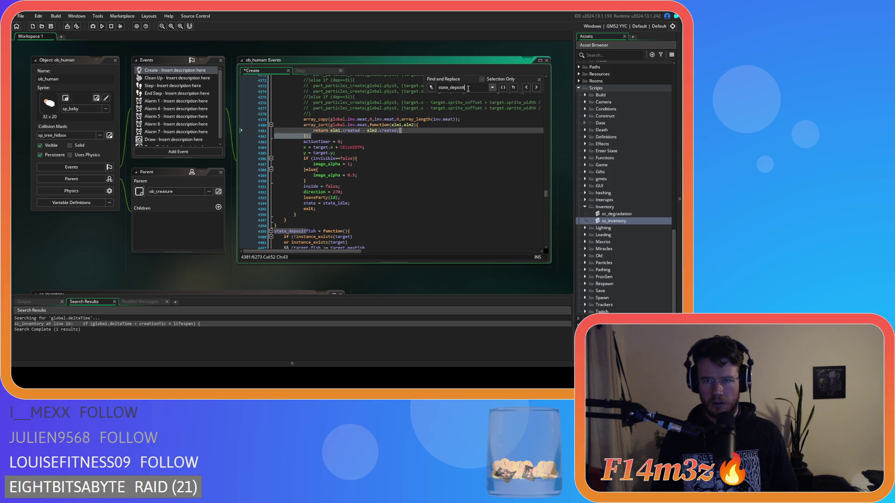
- Search for supply to return to state_supplylumber, placing the caret after the lumber if/else block
{"action": "left_click_drag", "start_coordinate": [464, 87], "coordinate": [451, 87]}
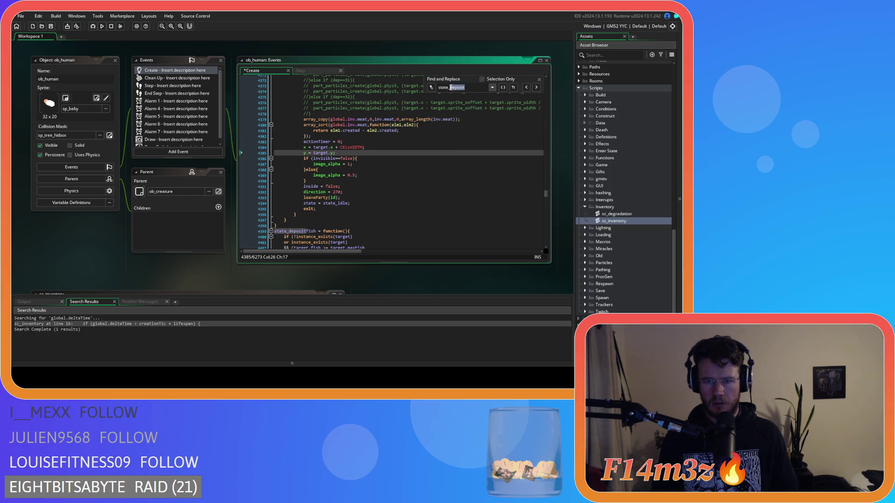
{"action": "type", "text": "supply"}
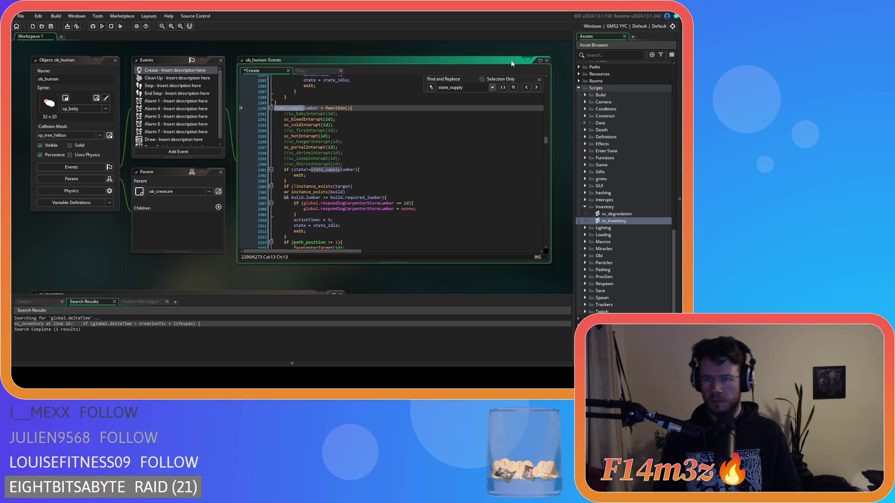
{"action": "key", "text": "Escape"}
{"action": "scroll", "coordinate": [417, 177], "scroll_direction": "down", "scroll_amount": 10}
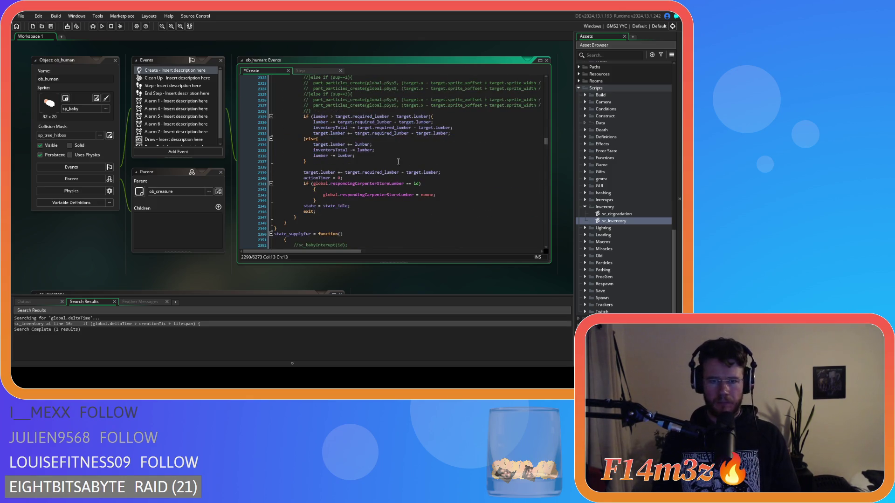
{"action": "left_click", "coordinate": [315, 166]}
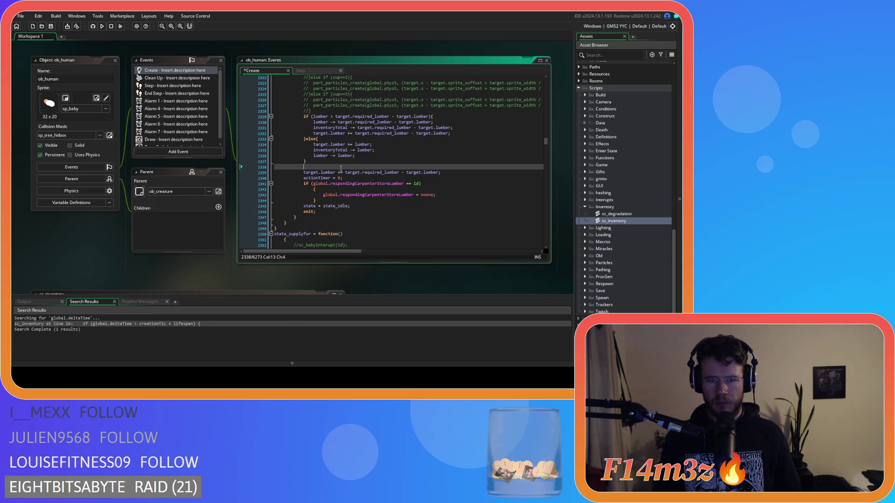
- Paste the array_copy line after the lumber block, delete the array_sort part, and change meat to lu
{"action": "key", "text": "ctrl+v"}
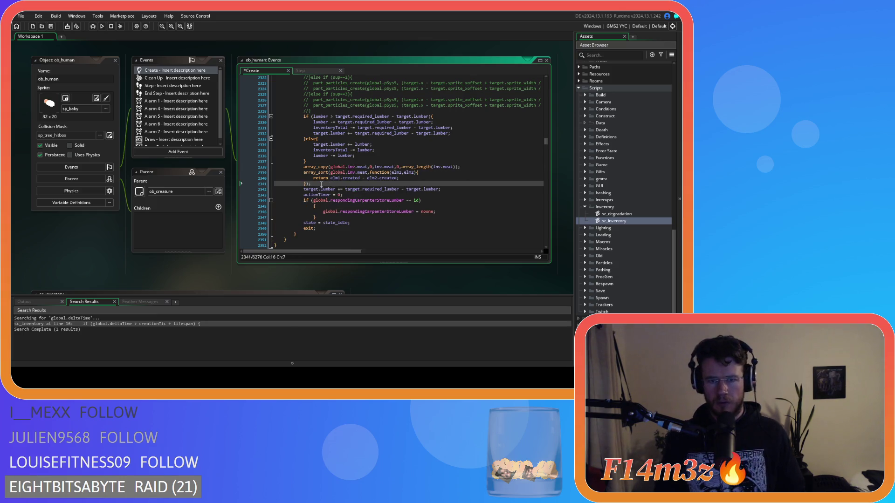
{"action": "left_click_drag", "start_coordinate": [311, 184], "coordinate": [246, 175]}
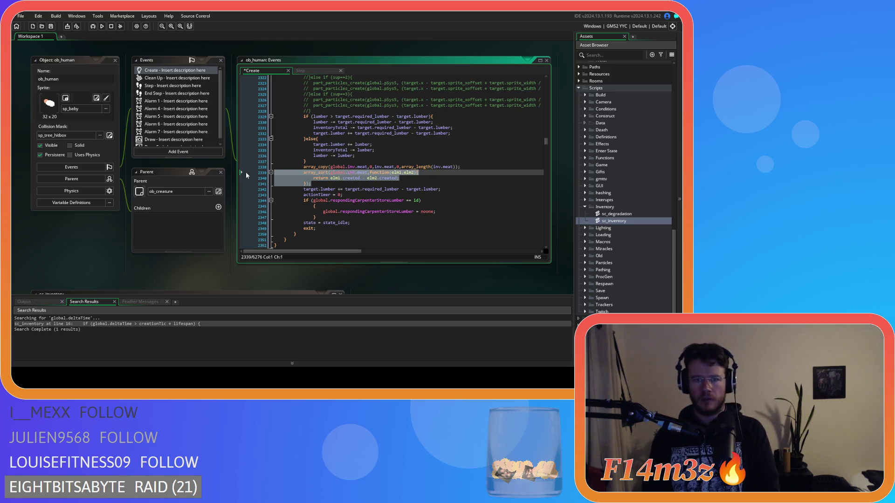
{"action": "key", "text": "BackSpace"}
{"action": "key", "text": "BackSpace"}
{"action": "double_click", "coordinate": [365, 167]}
{"action": "type", "text": "lu"}
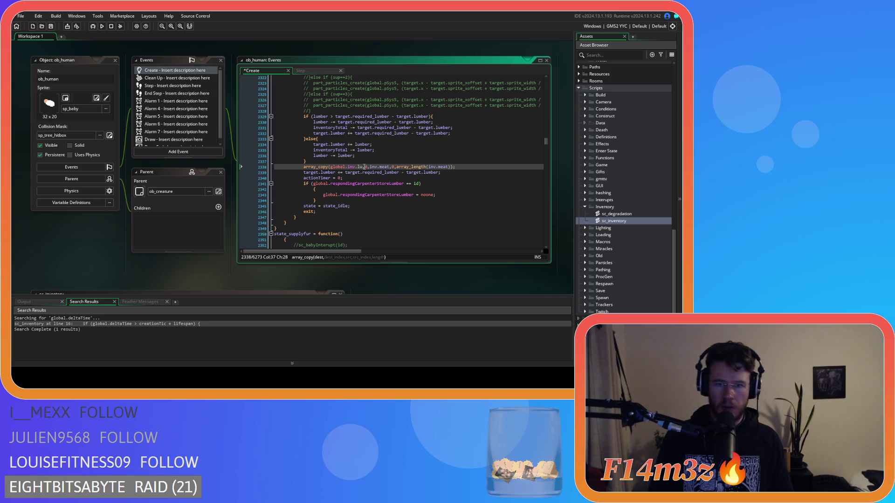
{"action": "double_click", "coordinate": [350, 167]}
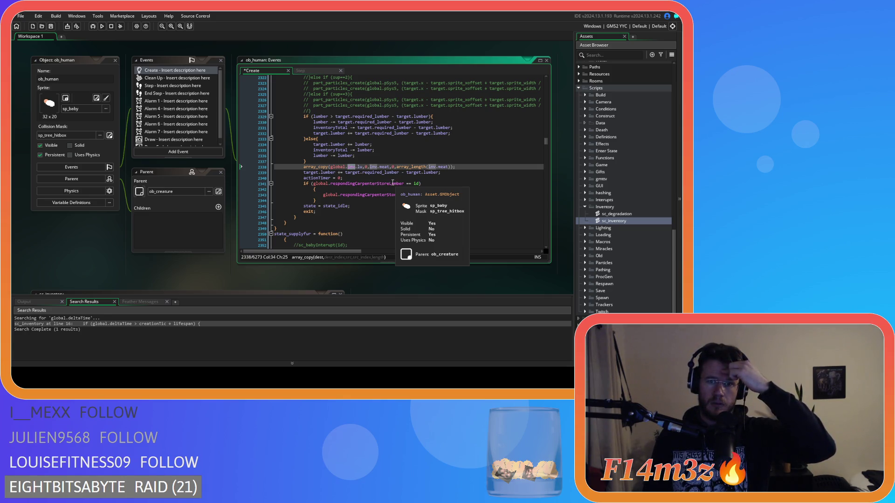
{"action": "left_click_drag", "start_coordinate": [455, 167], "coordinate": [303, 167]}
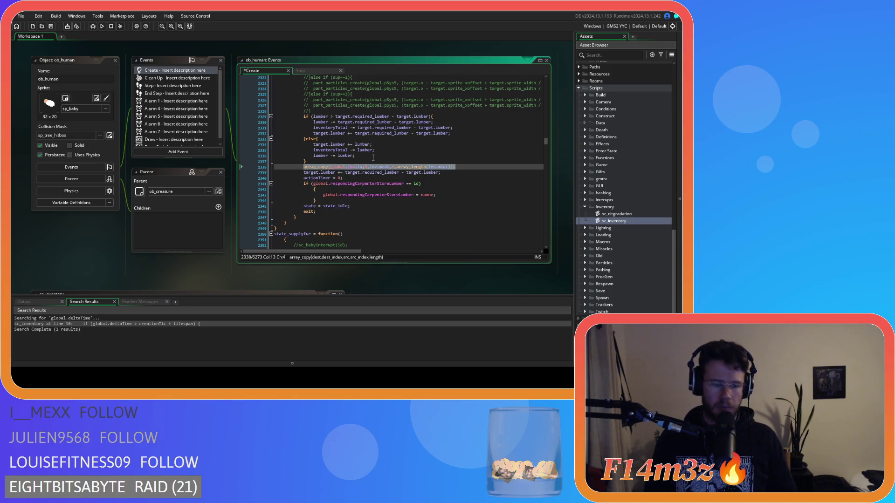
- Replace the call with array_delete and remove the spaces around the minus in the target.lumber line
{"action": "type", "text": "array_dele"}
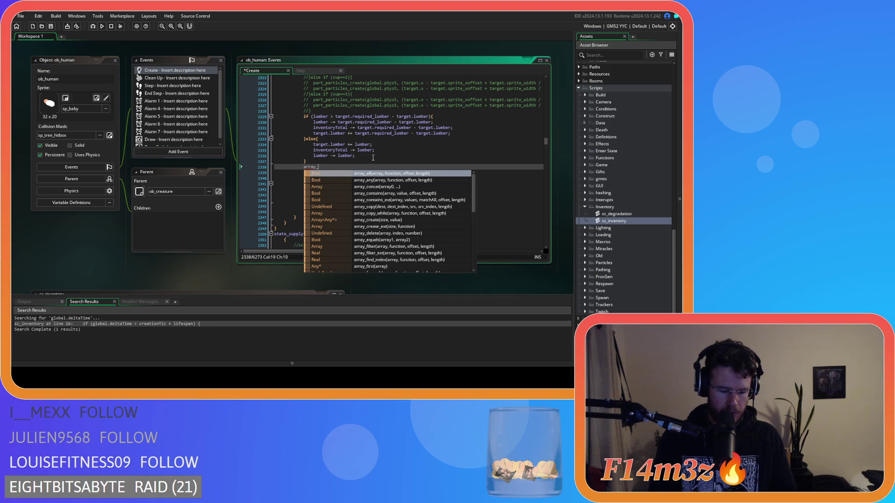
{"action": "key", "text": "Return"}
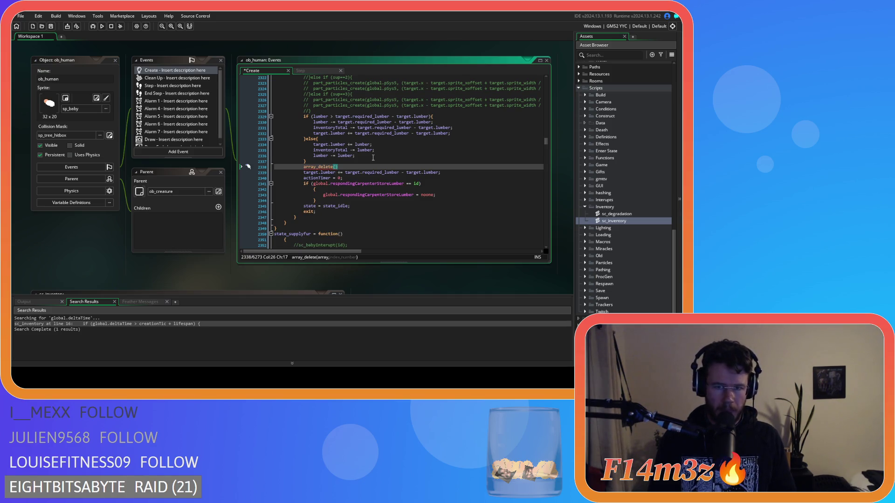
{"action": "left_click", "coordinate": [404, 173]}
{"action": "key", "text": "BackSpace"}
{"action": "key", "text": "Right"}
{"action": "key", "text": "Delete"}
- Fill array_delete's arguments with inv.lumber,0, and select the required-lumber expression
{"action": "left_click", "coordinate": [369, 168]}
{"action": "key", "text": "Left"}
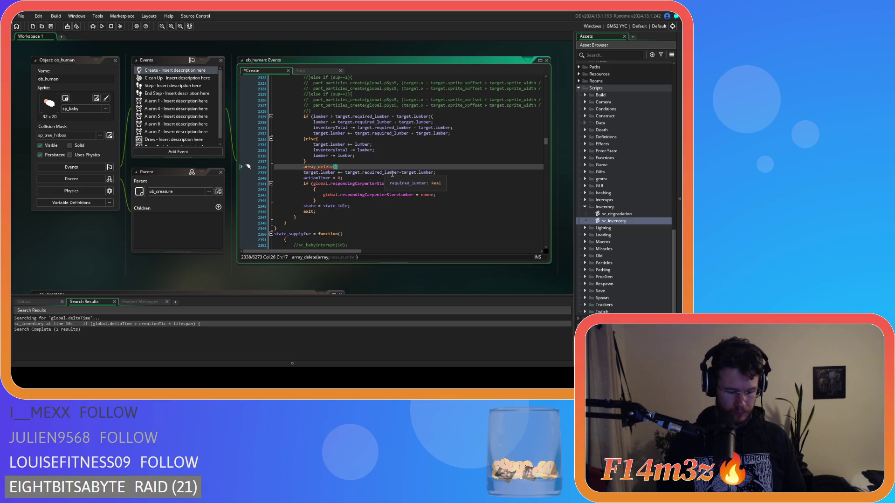
{"action": "type", "text": "inv.lumber"}
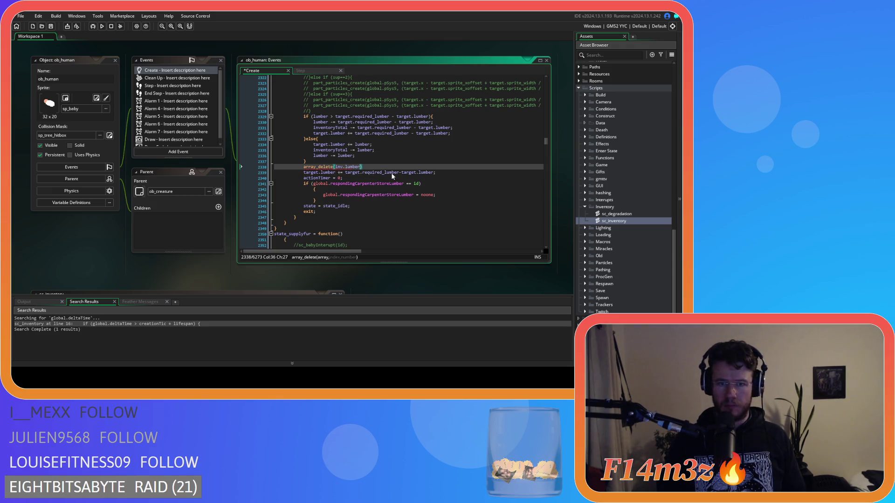
{"action": "type", "text": ",0,"}
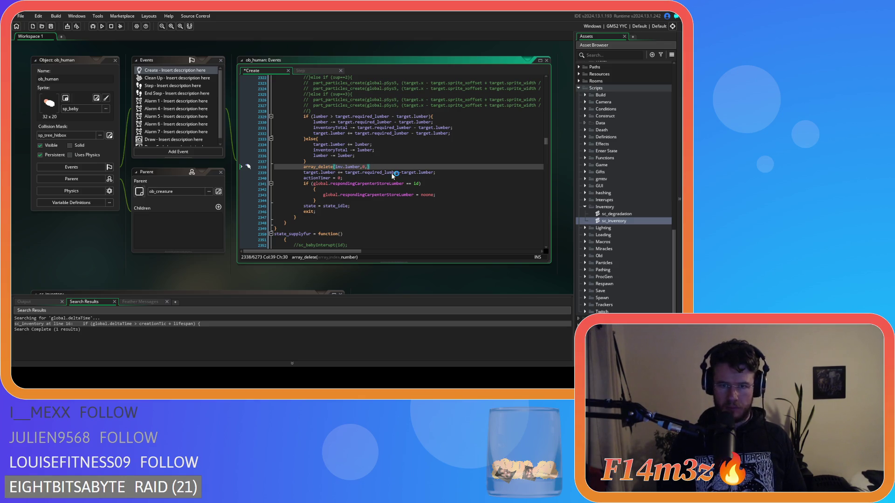
{"action": "mouse_move", "coordinate": [347, 171]}
{"action": "left_click_drag", "start_coordinate": [346, 172], "coordinate": [436, 174]}
{"action": "left_click", "coordinate": [336, 162]}
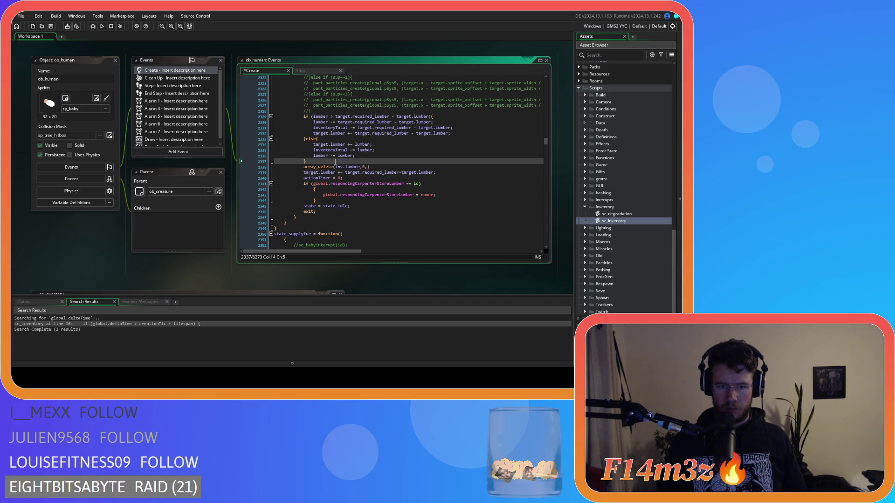
- Add var _amount = target.required_lumber-target.lumber; and pass _amount as array_delete's count
{"action": "key", "text": "Return"}
{"action": "type", "text": "var r _t"}
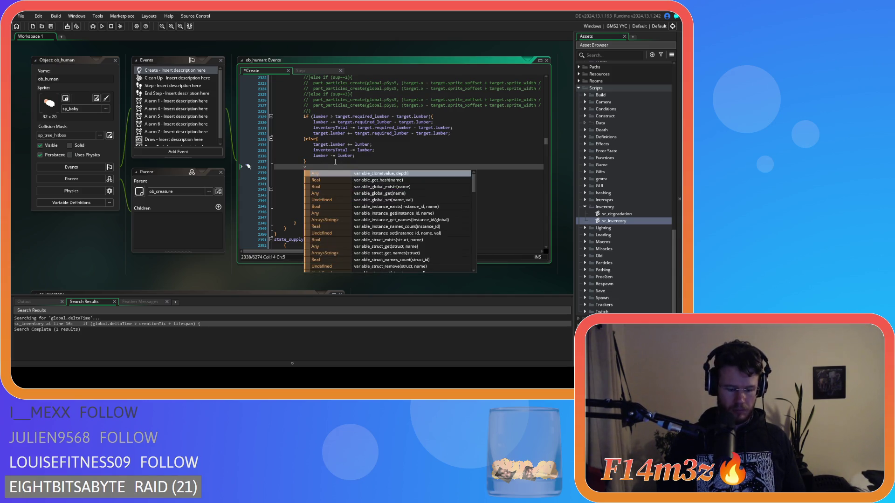
{"action": "type", "text": "mount ="}
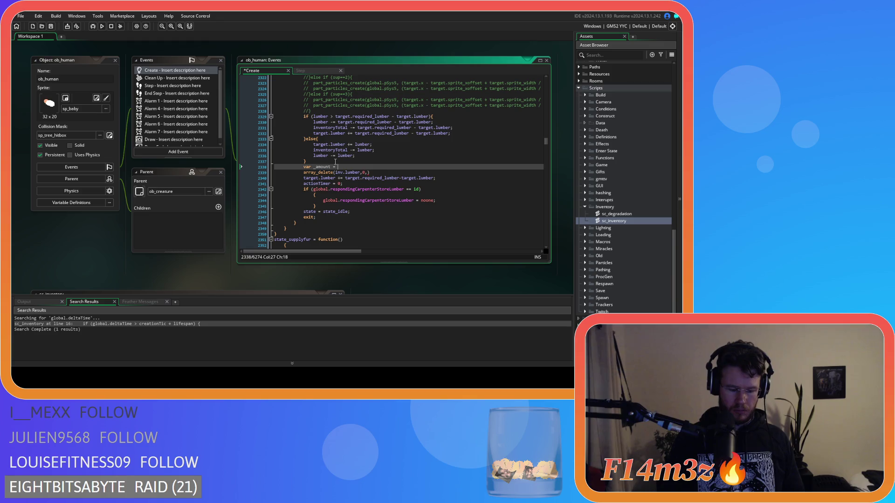
{"action": "key", "text": "ctrl+v"}
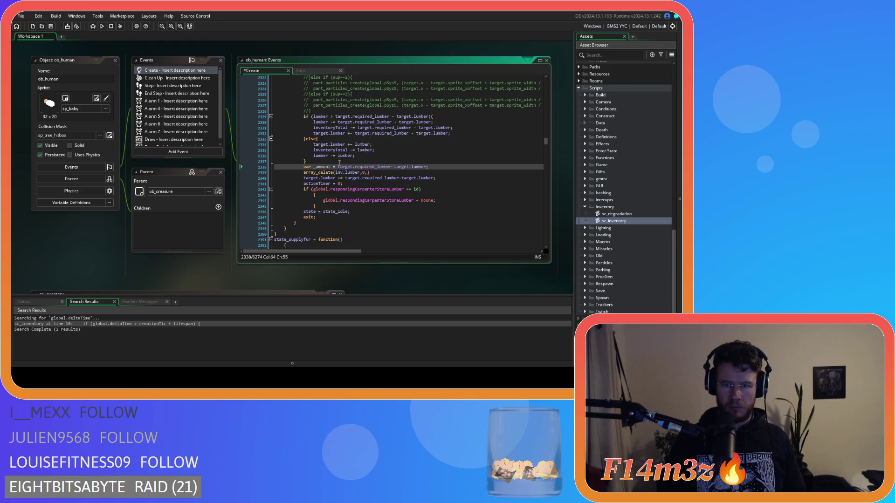
{"action": "double_click", "coordinate": [326, 167]}
{"action": "key", "text": "ctrl+c"}
{"action": "left_click", "coordinate": [368, 172]}
{"action": "key", "text": "ctrl+v"}
{"action": "key", "text": "End"}
{"action": "type", "text": ";"}
- Make target.lumber add _amount and delete the old lumber if/else block
{"action": "key", "text": "Down"}
{"action": "key", "text": "End"}
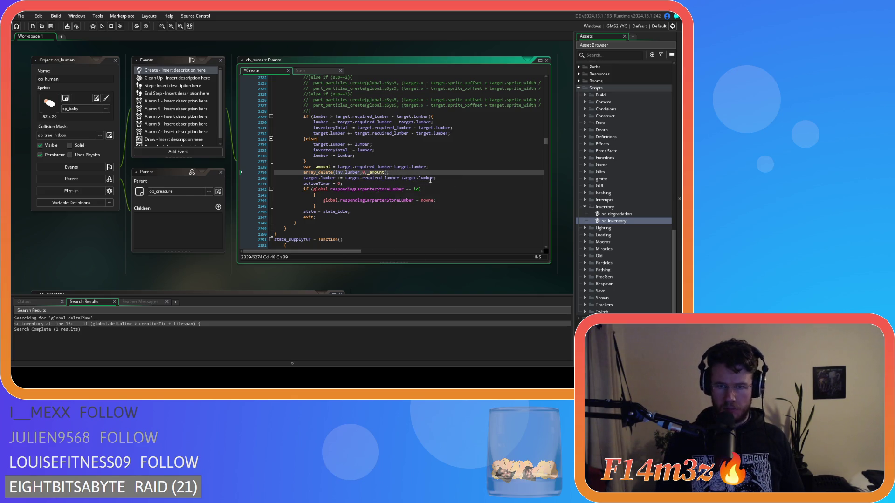
{"action": "key", "text": "shift+Down"}
{"action": "left_click_drag", "start_coordinate": [345, 178], "coordinate": [432, 178]}
{"action": "type", "text": "_amount"}
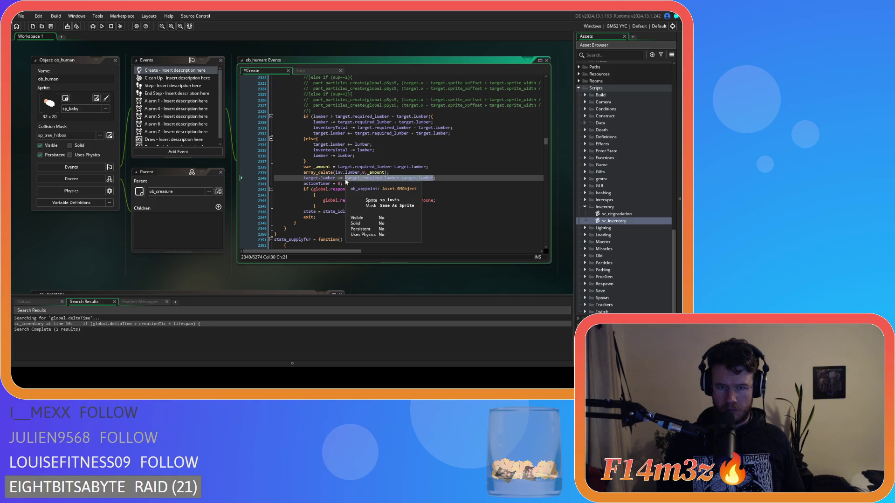
{"action": "key", "text": "Return"}
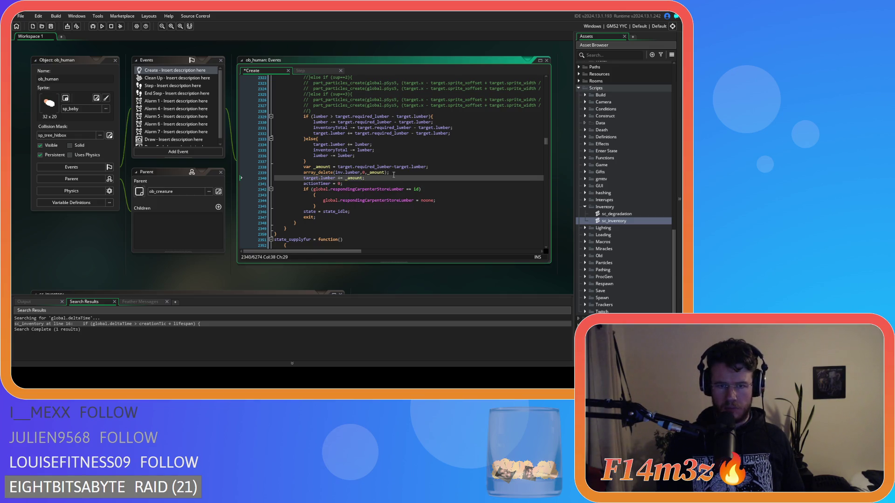
{"action": "left_click_drag", "start_coordinate": [328, 161], "coordinate": [327, 111]}
{"action": "key", "text": "Delete"}
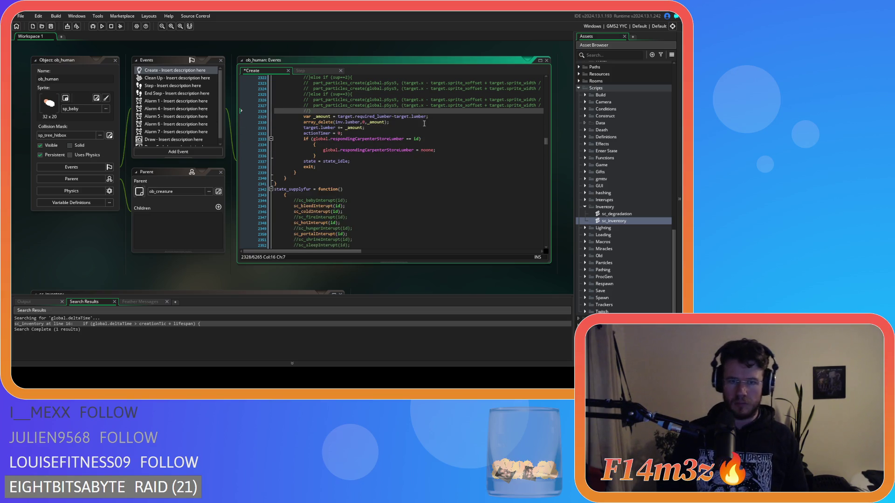
- Save the Create event code with the caret on the array_delete line
{"action": "left_click", "coordinate": [424, 123]}
{"action": "key", "text": "ctrl+s"}
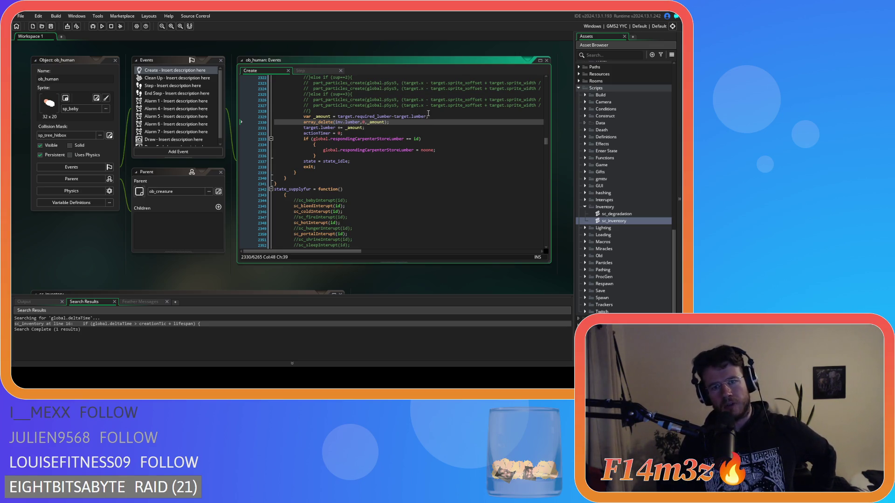
{"action": "scroll", "coordinate": [428, 116], "scroll_direction": "up", "scroll_amount": 10}
{"action": "scroll", "coordinate": [429, 118], "scroll_direction": "down", "scroll_amount": 8}
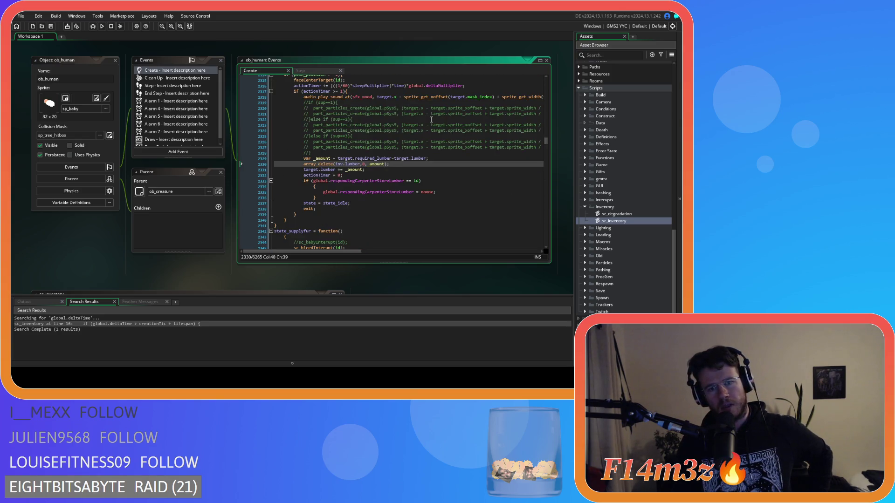
- Duplicate the var _amount = target.required_lumber-target.lumber line so it appears twice
{"action": "left_click_drag", "start_coordinate": [338, 159], "coordinate": [391, 161]}
{"action": "left_click", "coordinate": [434, 159]}
{"action": "key", "text": "ctrl+d"}
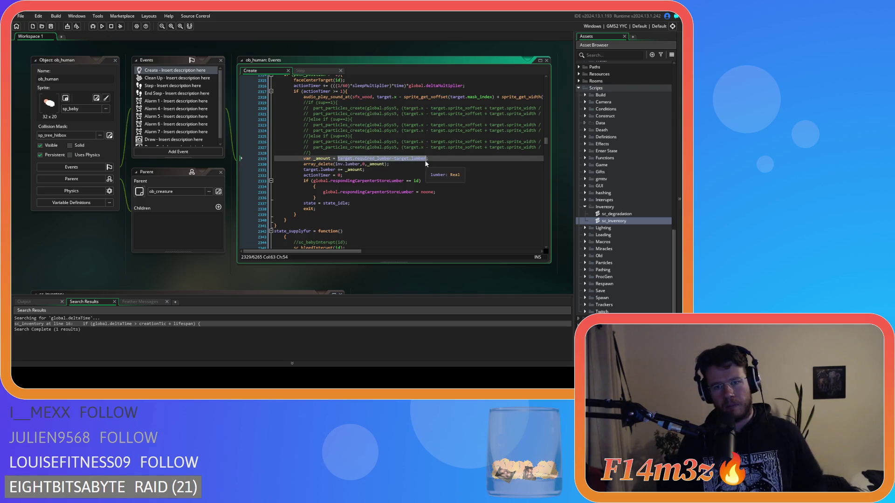
{"action": "key", "text": "Down"}
{"action": "mouse_move", "coordinate": [338, 158]}
{"action": "left_mouse_down"}
{"action": "mouse_move", "coordinate": [426, 160]}
{"action": "mouse_move", "coordinate": [339, 161]}
{"action": "left_mouse_up"}
{"action": "left_click", "coordinate": [425, 159]}
- Initialise var _amount = 0, drop var from the second _amount line, and start an if ()
{"action": "type", "text": "0;"}
{"action": "key", "text": "Down"}
{"action": "key", "text": "Home"}
{"action": "key", "text": "ctrl+Delete"}
{"action": "key", "text": "Up"}
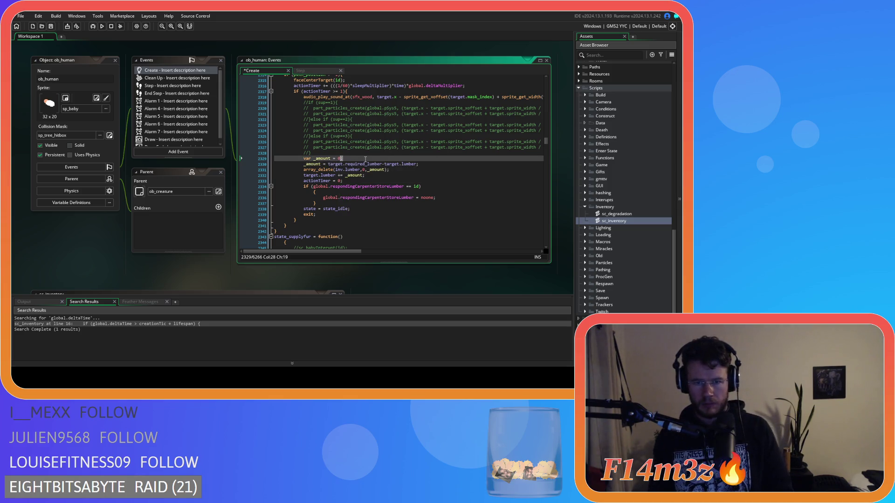
{"action": "key", "text": "End"}
{"action": "type", "text": "i"}
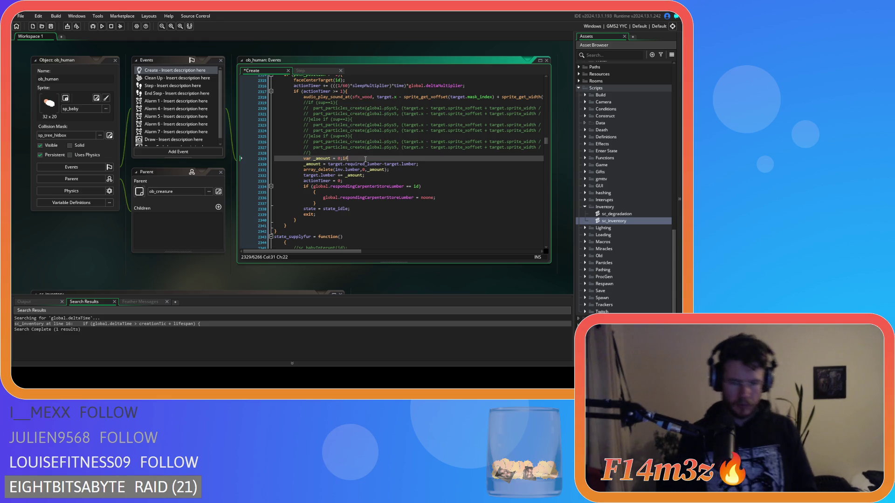
{"action": "key", "text": "BackSpace"}
{"action": "key", "text": "Return"}
{"action": "type", "text": "if ("}
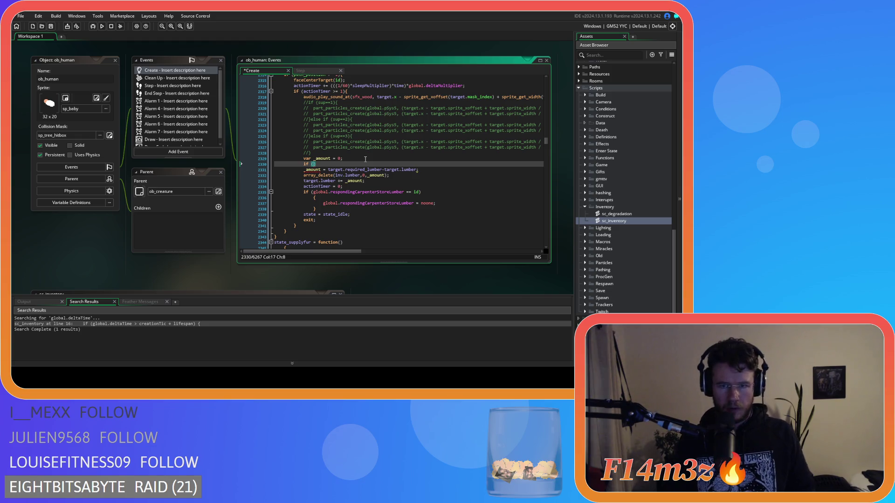
- Add var _req = target.required_lumber-target.lumber below the _amount initialisation
{"action": "left_click_drag", "start_coordinate": [328, 170], "coordinate": [417, 171]}
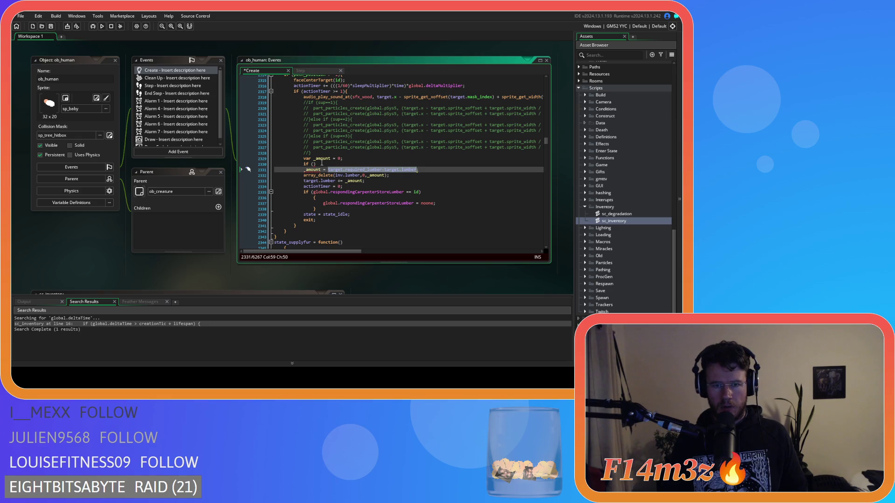
{"action": "left_click", "coordinate": [359, 159]}
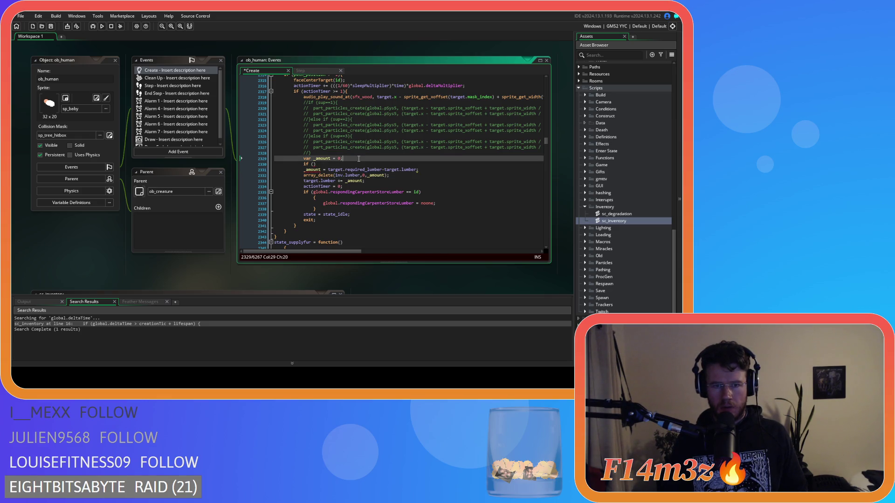
{"action": "key", "text": "Return"}
{"action": "type", "text": "var "}
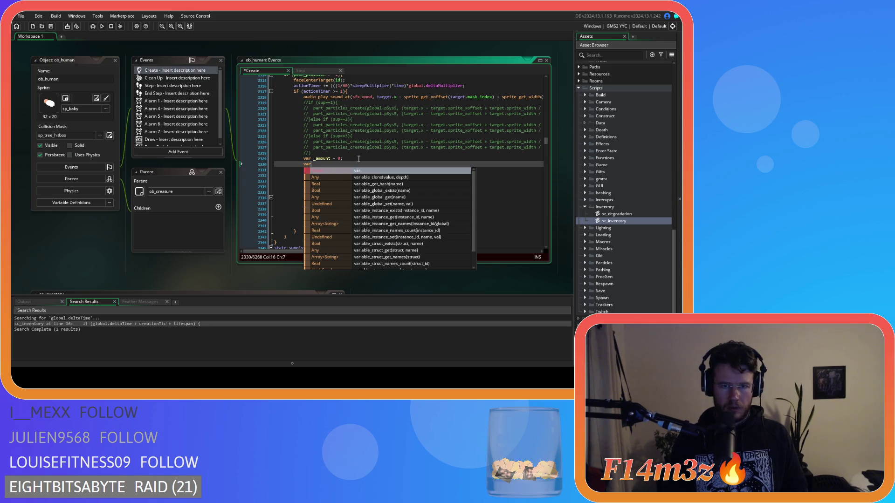
{"action": "type", "text": "_req ="}
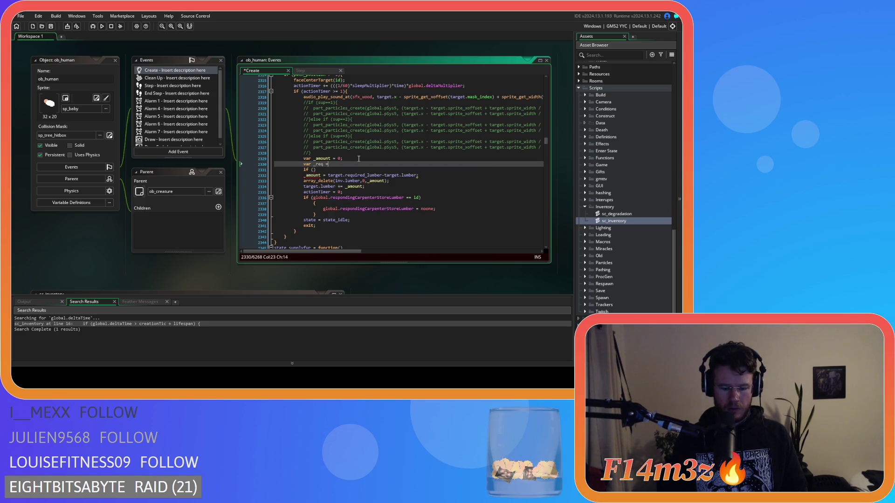
{"action": "key", "text": "ctrl+v"}
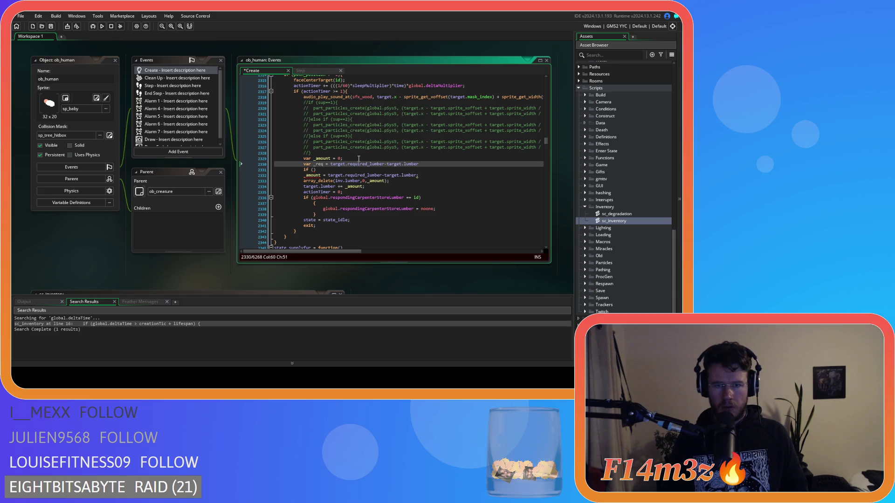
- Write the if condition array_length(inv.lumber)>=_req using the array_length suggestion
{"action": "key", "text": "Down"}
{"action": "key", "text": "Left"}
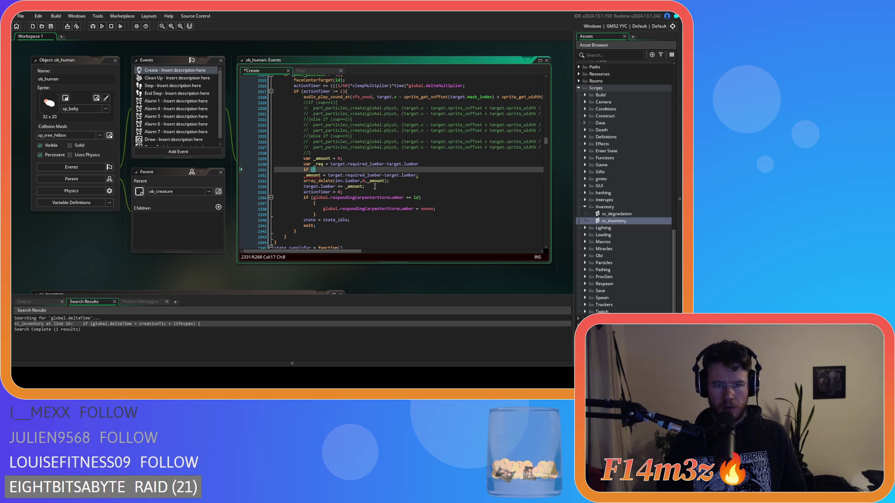
{"action": "left_click", "coordinate": [429, 164]}
{"action": "left_click", "coordinate": [315, 169]}
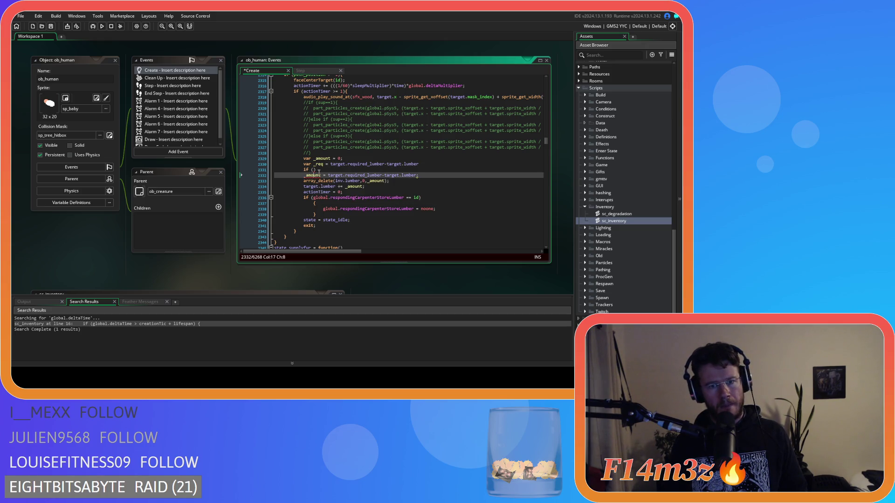
{"action": "type", "text": "array_get"}
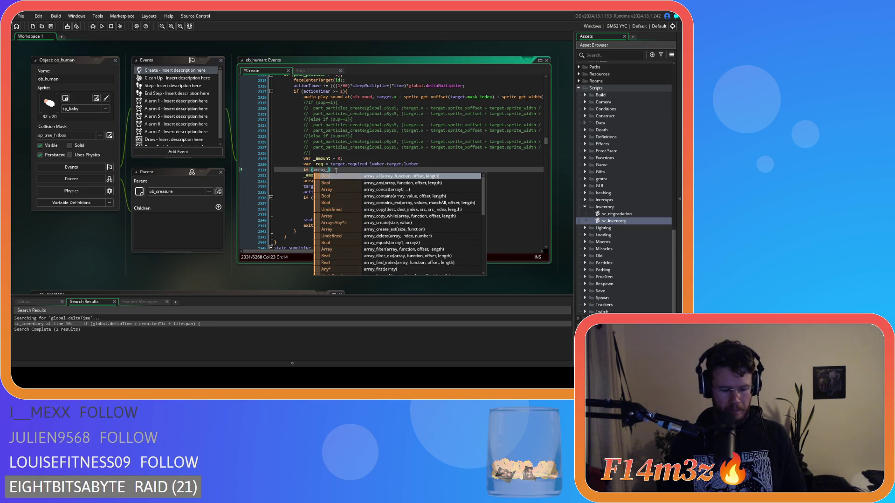
{"action": "key", "text": "BackSpace"}
{"action": "key", "text": "BackSpace"}
{"action": "key", "text": "BackSpace"}
{"action": "type", "text": "len"}
{"action": "key", "text": "Return"}
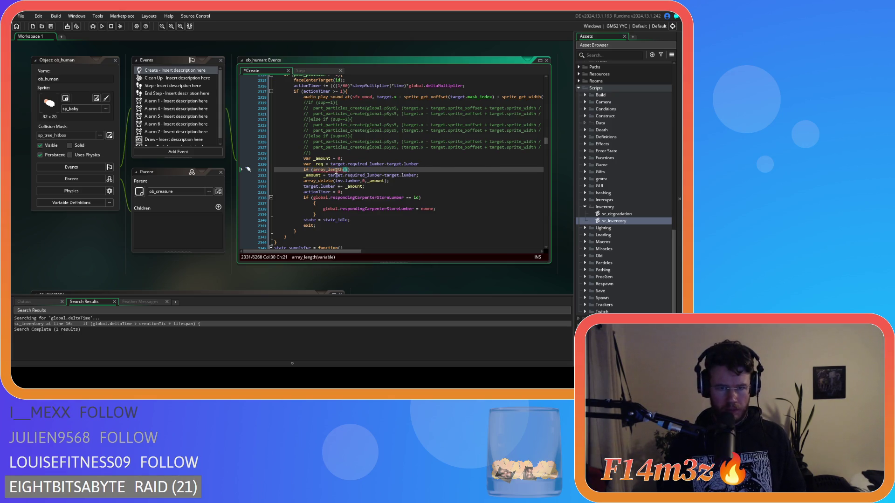
{"action": "type", "text": "inv.lu"}
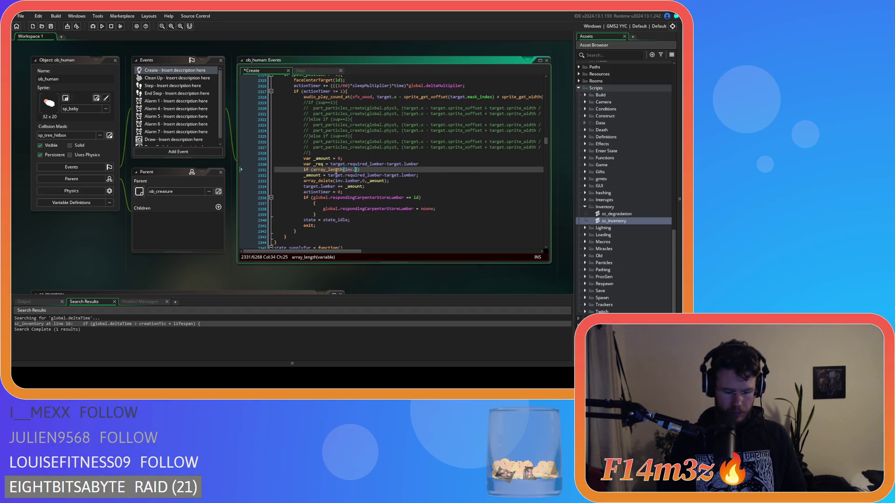
{"action": "type", "text": "mber)"}
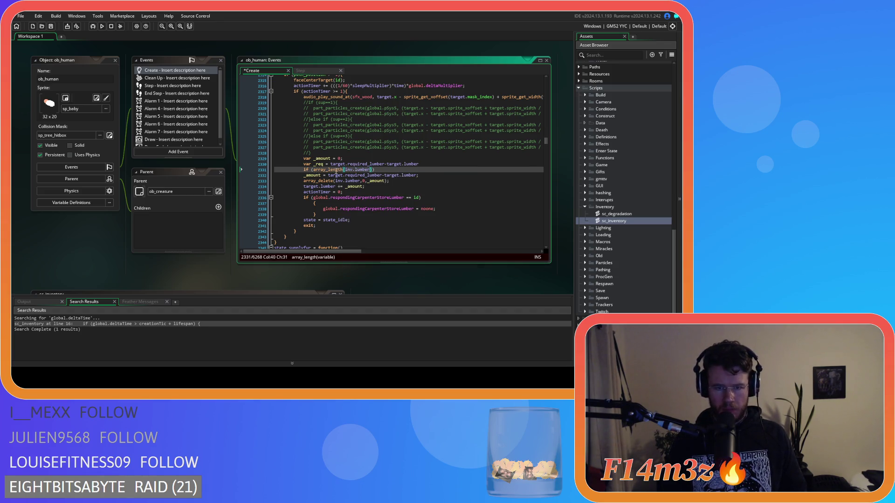
{"action": "type", "text": ">="}
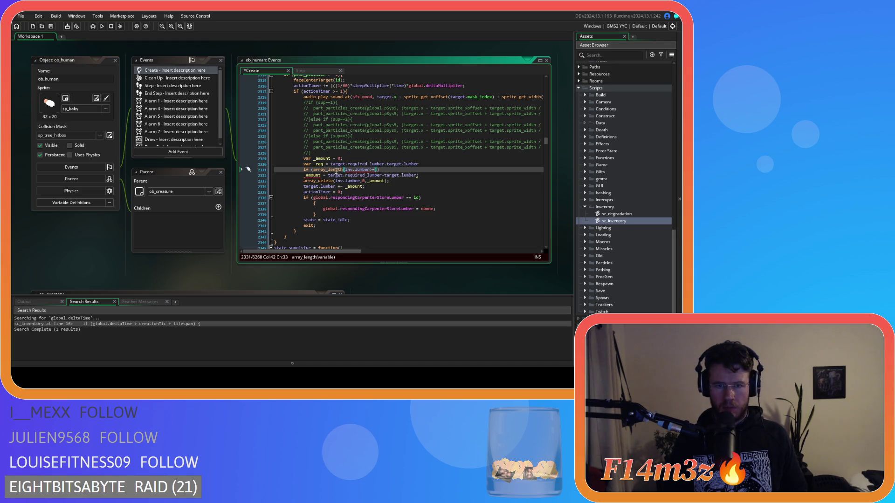
{"action": "type", "text": "_req"}
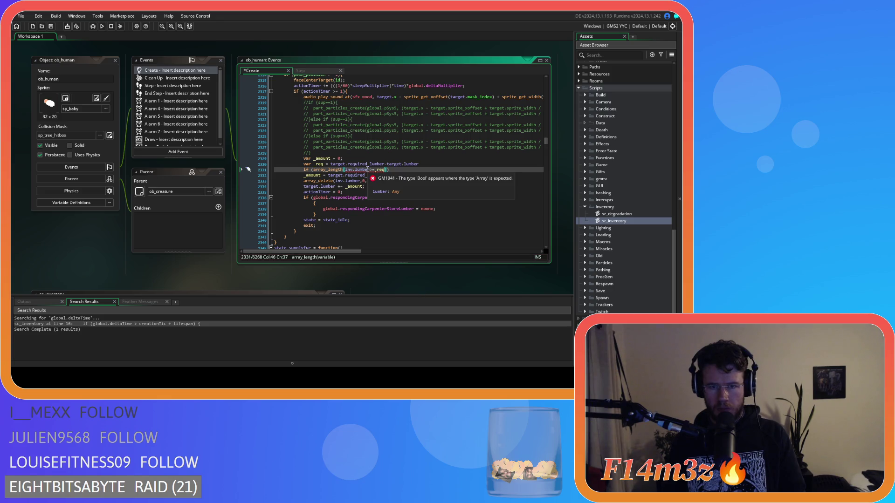
- Fix the condition's parentheses and move the _amount assignment inside the if block
{"action": "key", "text": "BackSpace"}
{"action": "key", "text": "BackSpace"}
{"action": "key", "text": "BackSpace"}
{"action": "type", "text": ")>=_req"}
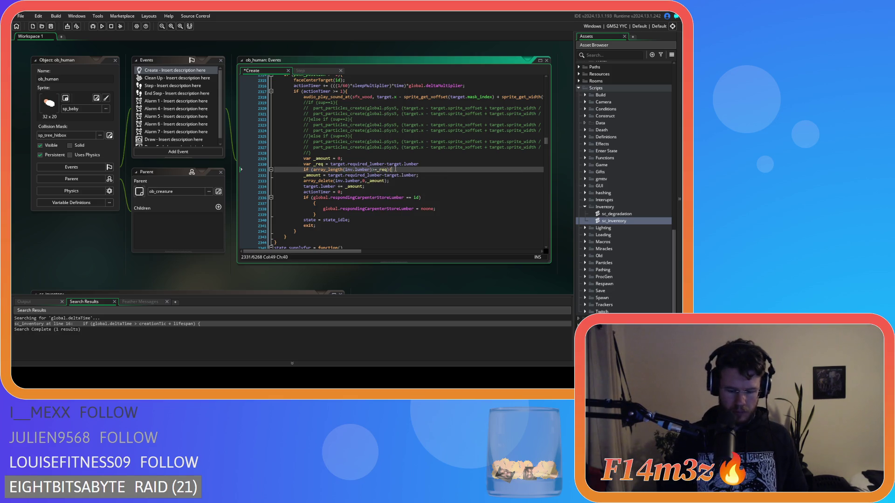
{"action": "key", "text": "Return"}
{"action": "key", "text": "Return"}
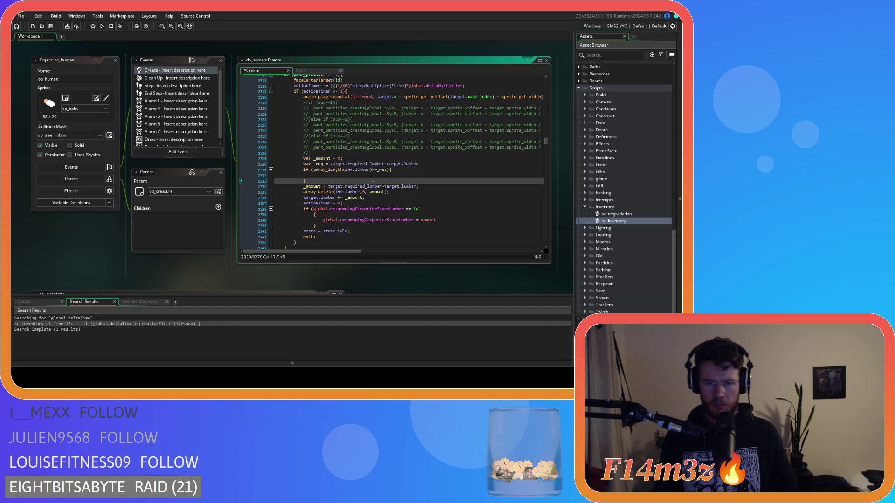
{"action": "left_click", "coordinate": [361, 173]}
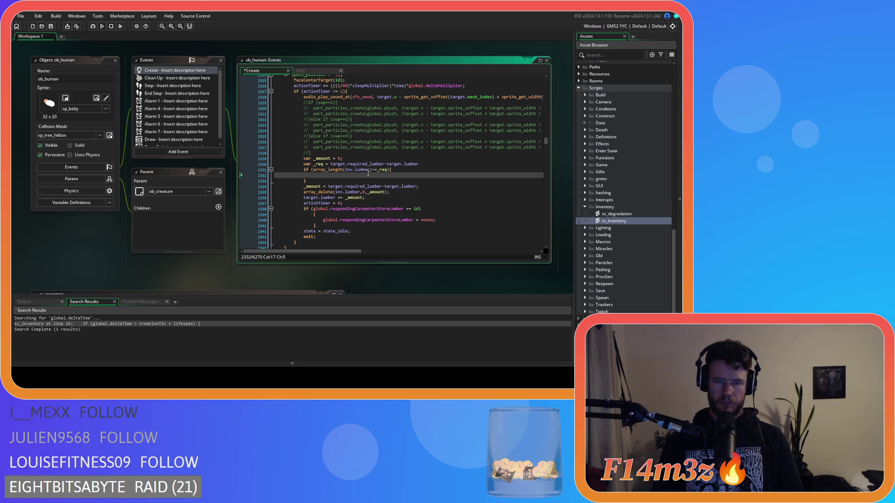
{"action": "left_click_drag", "start_coordinate": [422, 187], "coordinate": [304, 187]}
{"action": "key", "text": "BackSpace"}
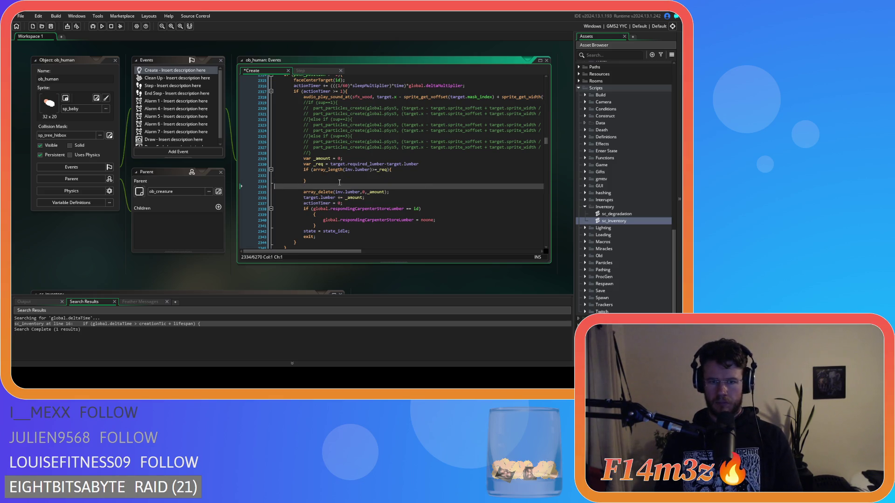
{"action": "key", "text": "BackSpace"}
{"action": "left_click", "coordinate": [339, 176]}
{"action": "type", "text": "_amount = target.required_lumber-target.lumber;"}
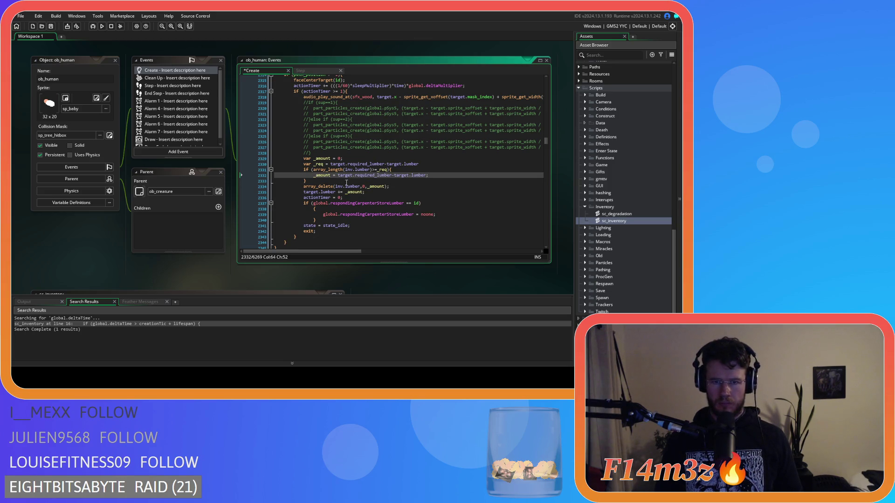
- Add an empty else branch after the if block and a new line below _req
{"action": "left_click", "coordinate": [329, 183]}
{"action": "type", "text": "else"}
{"action": "key", "text": "Return"}
{"action": "key", "text": "Return"}
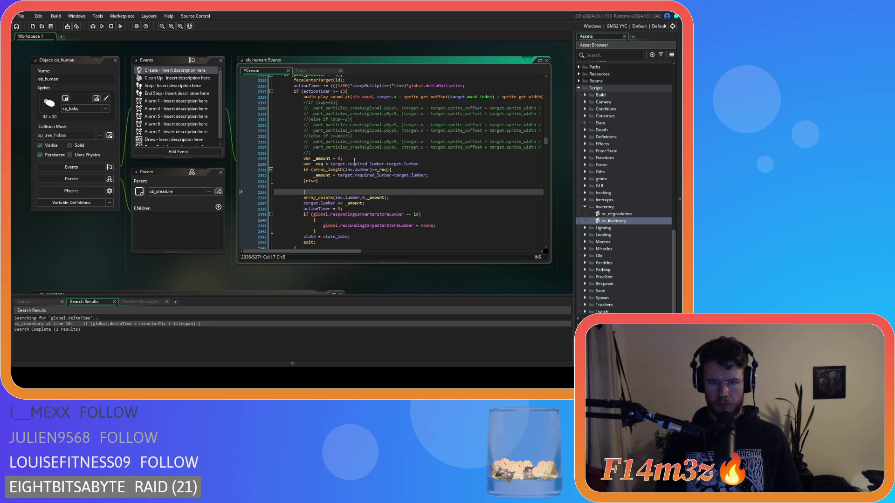
{"action": "left_click", "coordinate": [432, 164]}
{"action": "key", "text": "Return"}
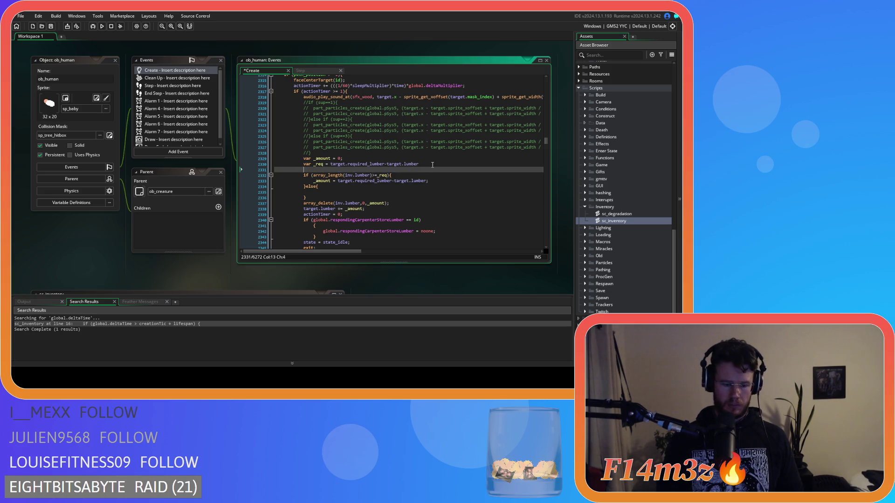
- Declare var _total = array_length(inv.lumber); and change the condition to _total>=_req
{"action": "type", "text": "{var _total ="}
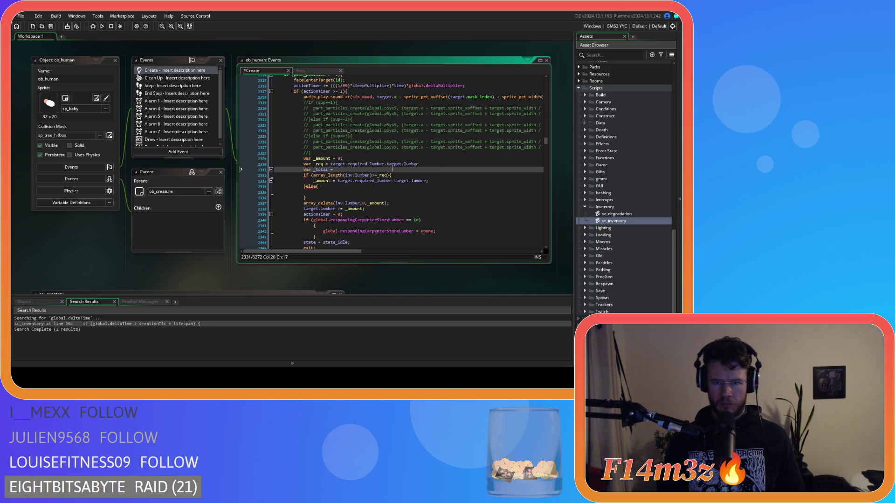
{"action": "left_click", "coordinate": [327, 176]}
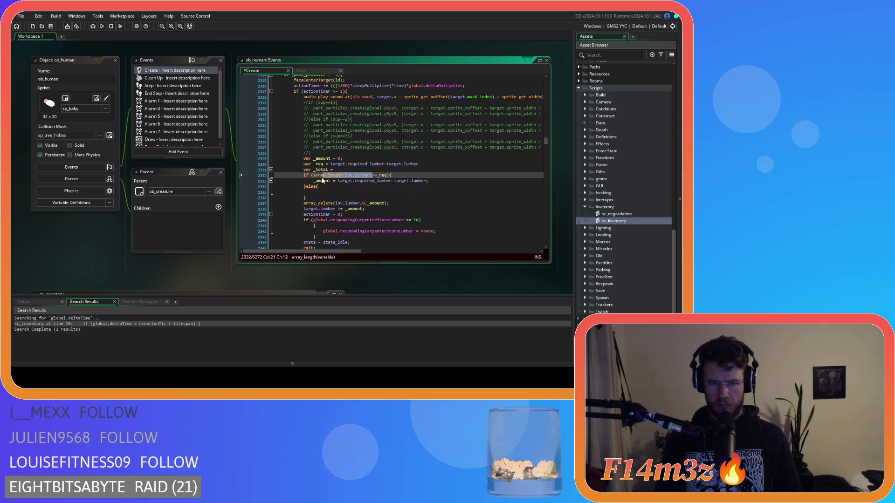
{"action": "key", "text": "BackSpace"}
{"action": "key", "text": "BackSpace"}
{"action": "key", "text": "BackSpace"}
{"action": "type", "text": "_total"}
{"action": "key", "text": "Up"}
{"action": "key", "text": "End"}
{"action": "type", "text": "array_length(inv.lumber)"}
{"action": "type", "text": ";"}
{"action": "key", "text": "Up"}
{"action": "key", "text": "End"}
{"action": "type", "text": ";"}
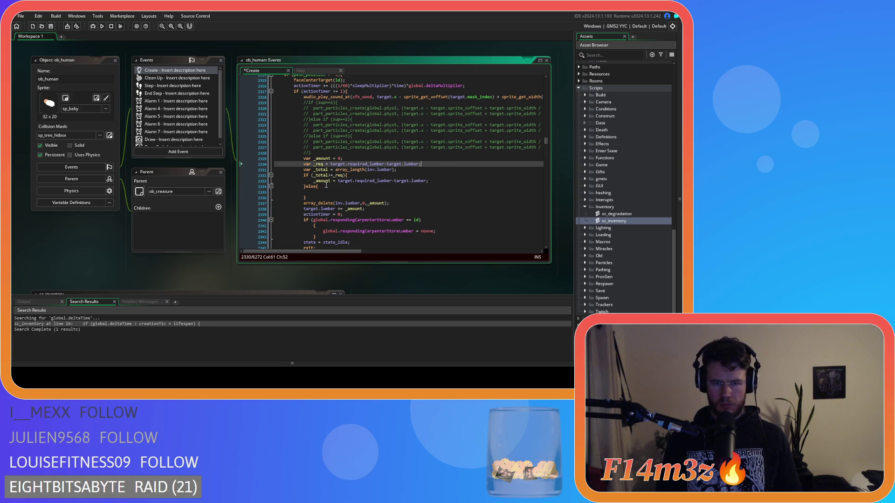
- Set _amount = _total; in the else branch, close it with a brace, and save
{"action": "left_click", "coordinate": [328, 191]}
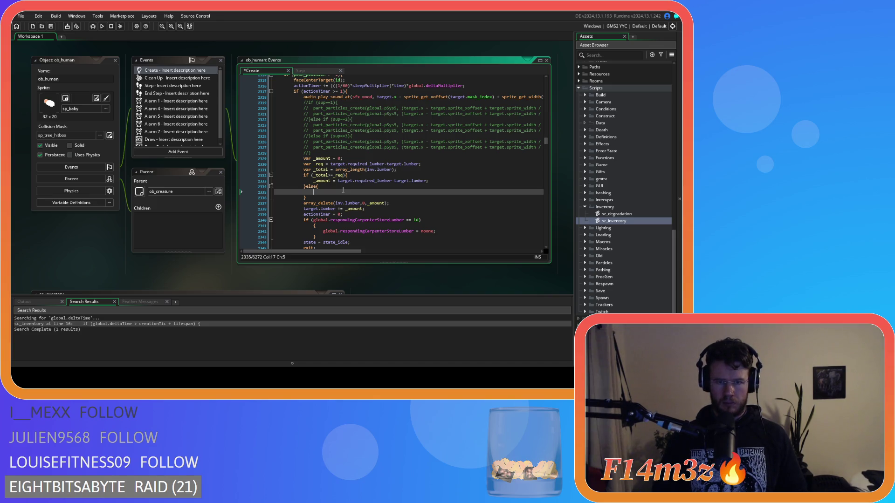
{"action": "type", "text": "_amo"}
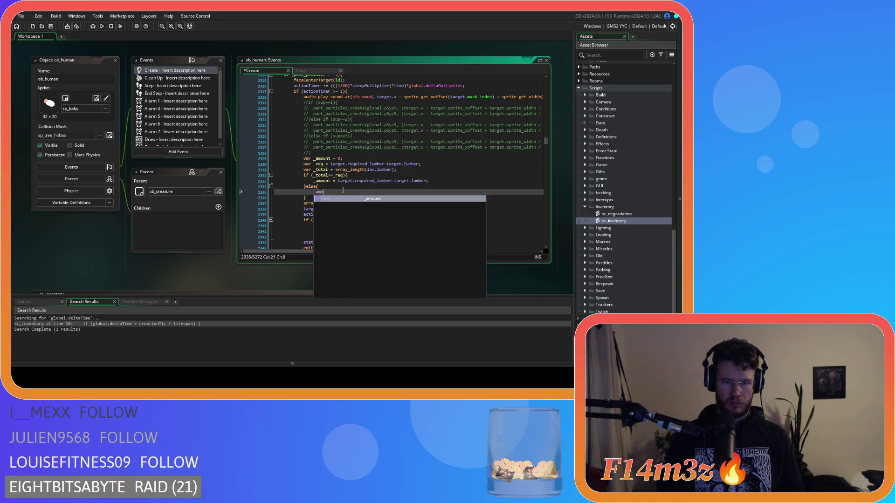
{"action": "key", "text": "Return"}
{"action": "type", "text": "= array_length(inv.lumber)"}
{"action": "key", "text": "ctrl+BackSpace"}
{"action": "key", "text": "ctrl+BackSpace"}
{"action": "key", "text": "ctrl+BackSpace"}
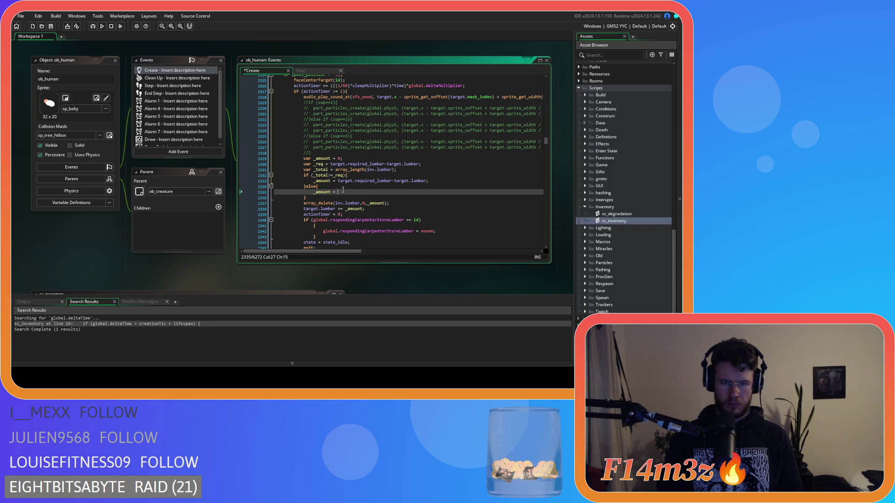
{"action": "type", "text": "_total;"}
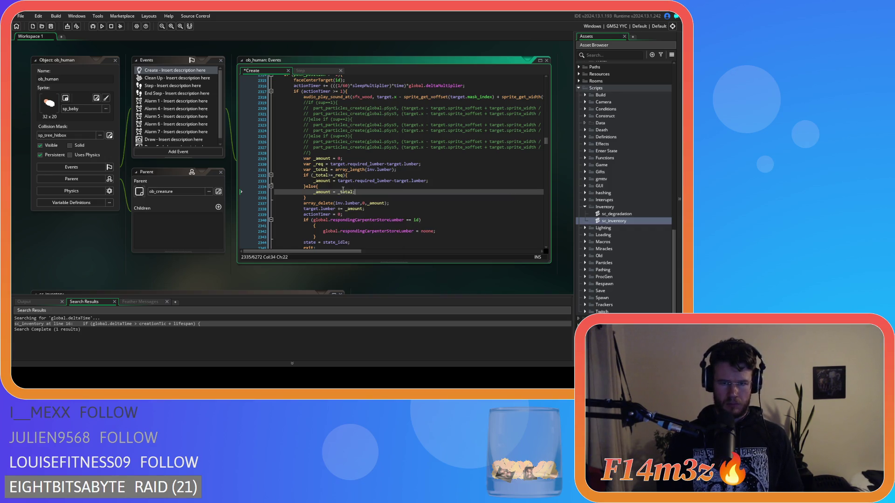
{"action": "key", "text": "ctrl+s"}
{"action": "key", "text": "Down"}
{"action": "key", "text": "Home"}
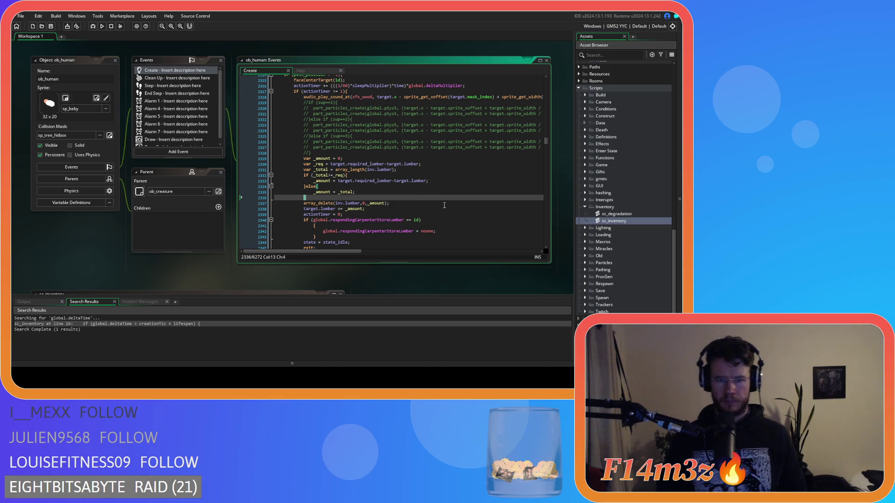
{"action": "type", "text": "}"}
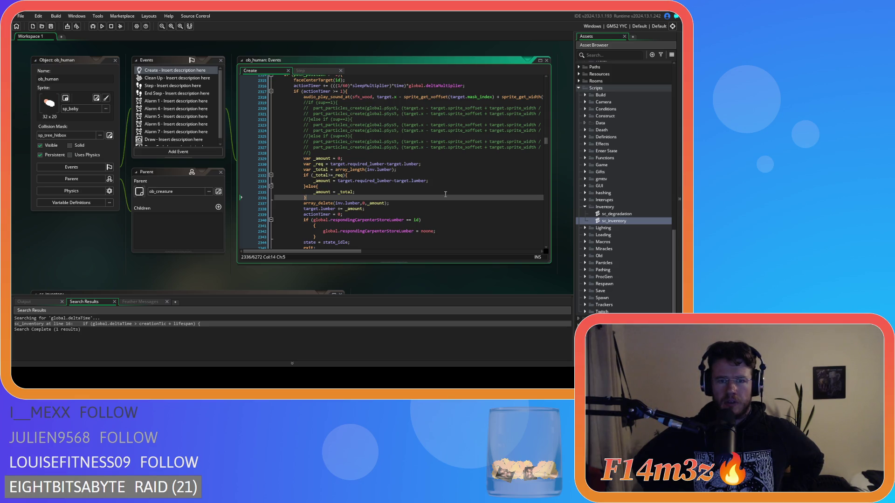
- Replace the if branch's lumber difference expression with _req, so it reads _amount = _req
{"action": "mouse_move", "coordinate": [338, 181]}
{"action": "left_click_drag", "start_coordinate": [338, 181], "coordinate": [424, 181]}
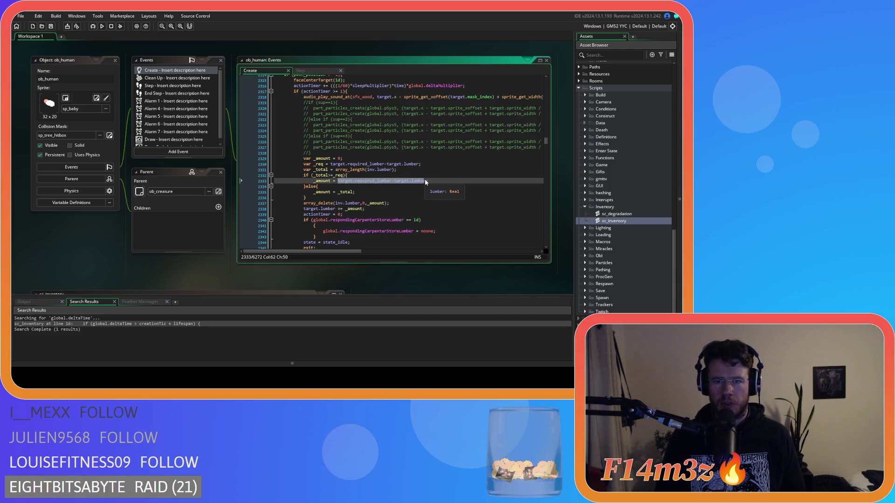
{"action": "type", "text": "_amount = _"}
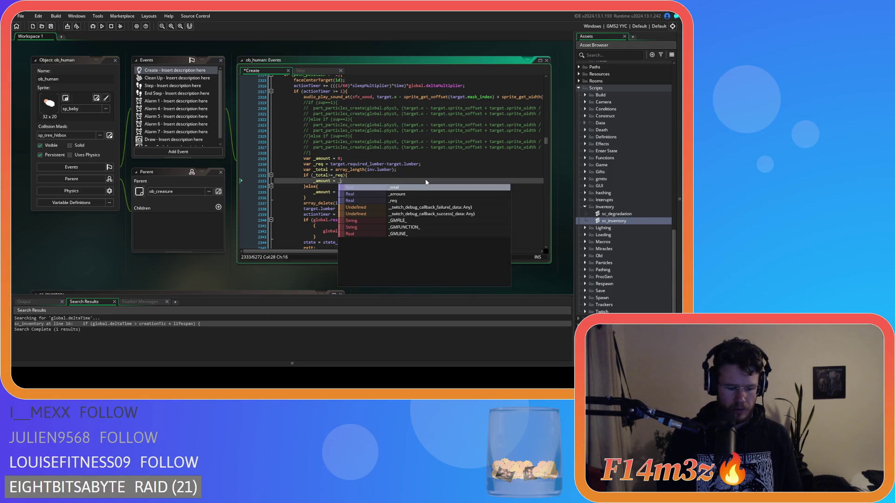
{"action": "type", "text": "req"}
{"action": "left_click", "coordinate": [378, 192]}
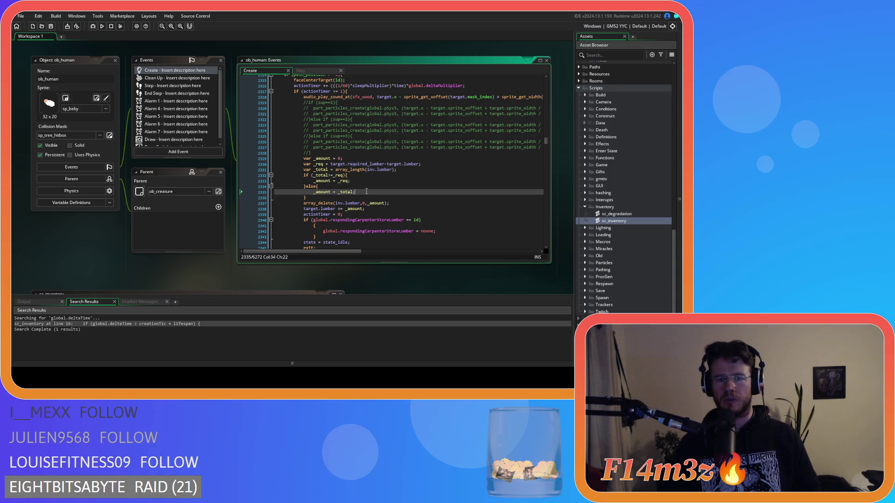
{"action": "left_click", "coordinate": [394, 207]}
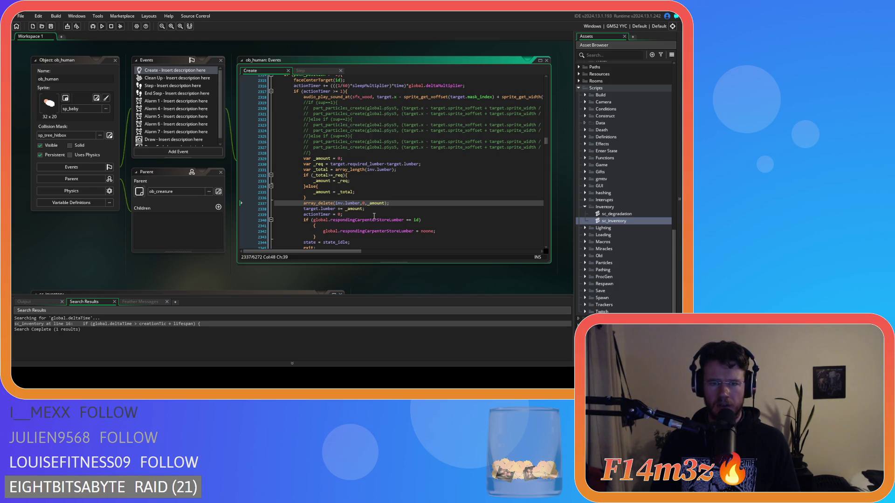
{"action": "left_click", "coordinate": [314, 226]}
- Join the carpenter-store check's brace onto its if line, unindent its body, and save
{"action": "key", "text": "BackSpace"}
{"action": "key", "text": "BackSpace"}
{"action": "key", "text": "BackSpace"}
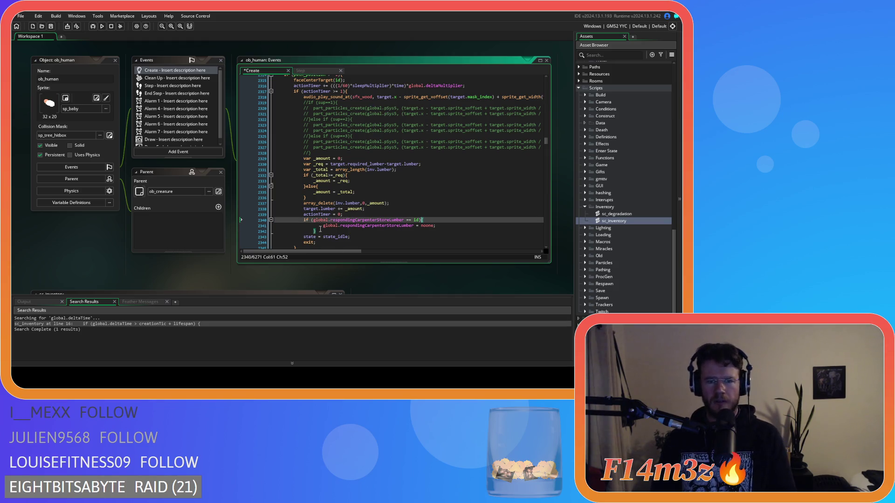
{"action": "left_click_drag", "start_coordinate": [320, 229], "coordinate": [305, 224]}
{"action": "key", "text": "shift+Tab"}
{"action": "left_click", "coordinate": [391, 208]}
{"action": "key", "text": "ctrl+s"}
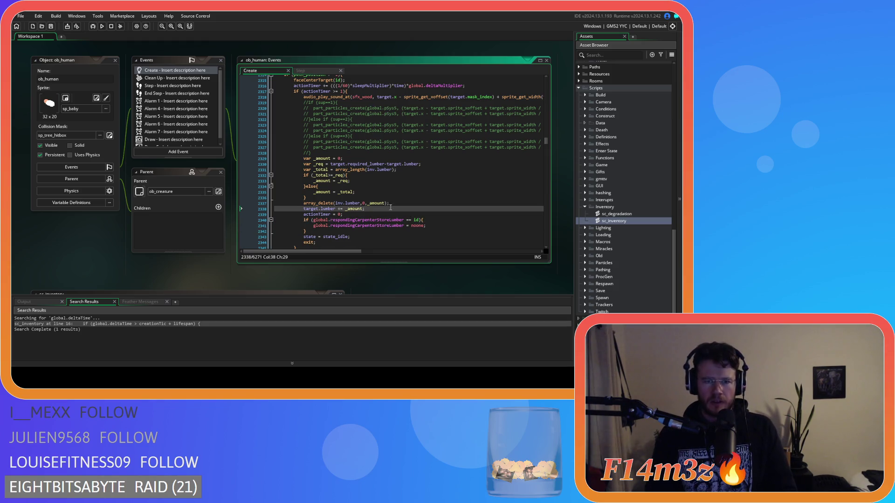
{"action": "left_click", "coordinate": [359, 215]}
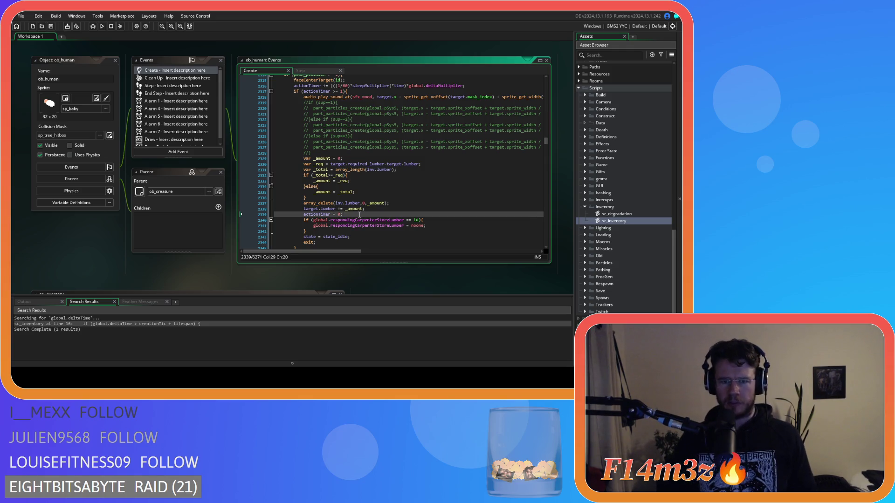
{"action": "mouse_move", "coordinate": [366, 209]}
{"action": "left_mouse_down"}
{"action": "mouse_move", "coordinate": [305, 186]}
{"action": "mouse_move", "coordinate": [298, 158]}
{"action": "left_mouse_up"}
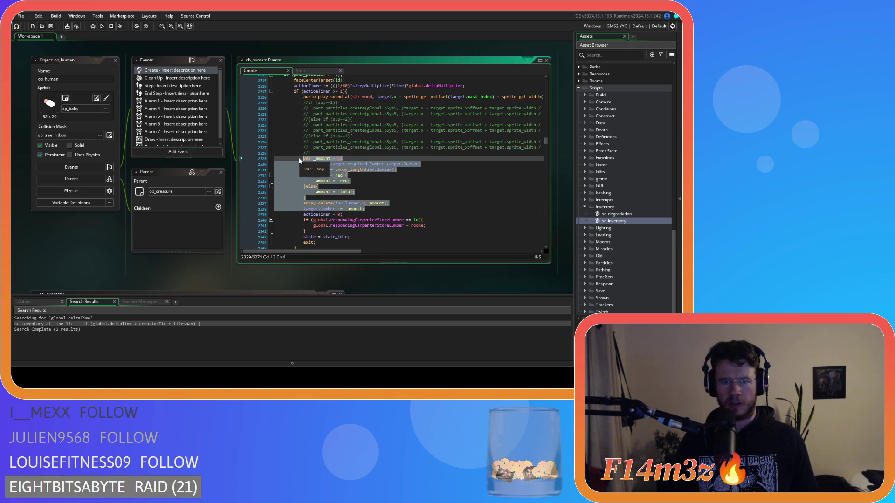
{"action": "left_click", "coordinate": [396, 168]}
- Join state_supplyfur's opening brace onto its function declaration line
{"action": "scroll", "coordinate": [401, 162], "scroll_direction": "down", "scroll_amount": 5}
{"action": "scroll", "coordinate": [396, 159], "scroll_direction": "up", "scroll_amount": 15}
{"action": "scroll", "coordinate": [386, 149], "scroll_direction": "down", "scroll_amount": 20}
{"action": "left_click", "coordinate": [283, 116]}
{"action": "key", "text": "BackSpace"}
{"action": "key", "text": "BackSpace"}
{"action": "scroll", "coordinate": [329, 138], "scroll_direction": "down", "scroll_amount": 20}
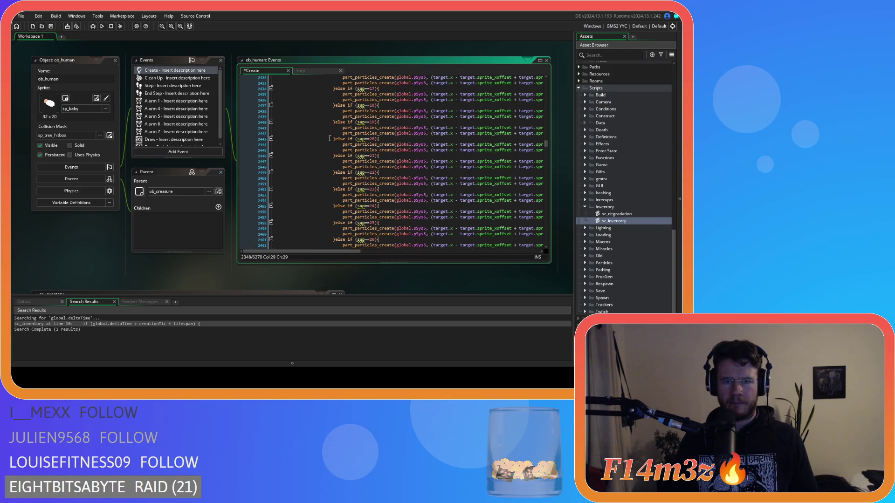
{"action": "scroll", "coordinate": [330, 139], "scroll_direction": "down", "scroll_amount": 17}
{"action": "mouse_move", "coordinate": [298, 136]}
{"action": "left_mouse_down"}
{"action": "mouse_move", "coordinate": [287, 131]}
{"action": "mouse_move", "coordinate": [282, 72]}
{"action": "mouse_move", "coordinate": [273, 146]}
{"action": "left_mouse_up"}
{"action": "scroll", "coordinate": [279, 120], "scroll_direction": "up", "scroll_amount": 20}
{"action": "scroll", "coordinate": [278, 120], "scroll_direction": "up", "scroll_amount": 13}
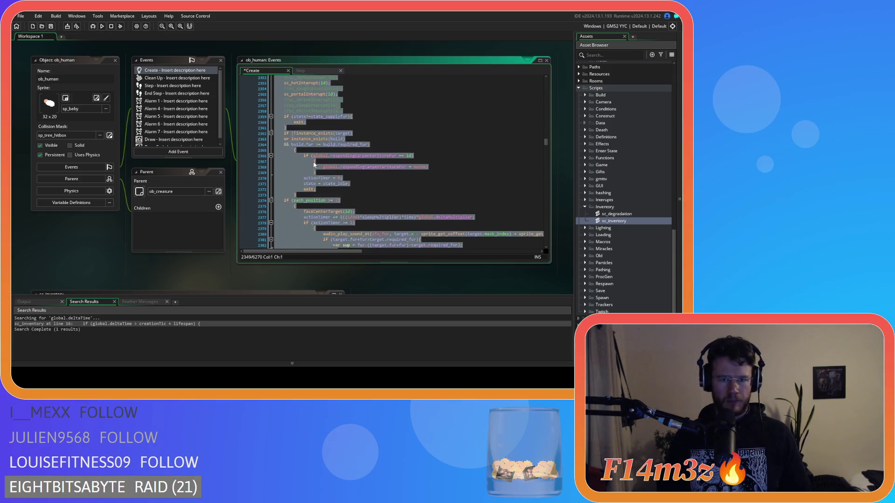
{"action": "scroll", "coordinate": [309, 155], "scroll_direction": "down", "scroll_amount": 6}
- Join braces onto the build.required_fur and carpenter-store if lines and unindent that block
{"action": "left_click", "coordinate": [297, 139]}
{"action": "key", "text": "BackSpace"}
{"action": "key", "text": "BackSpace"}
{"action": "key", "text": "BackSpace"}
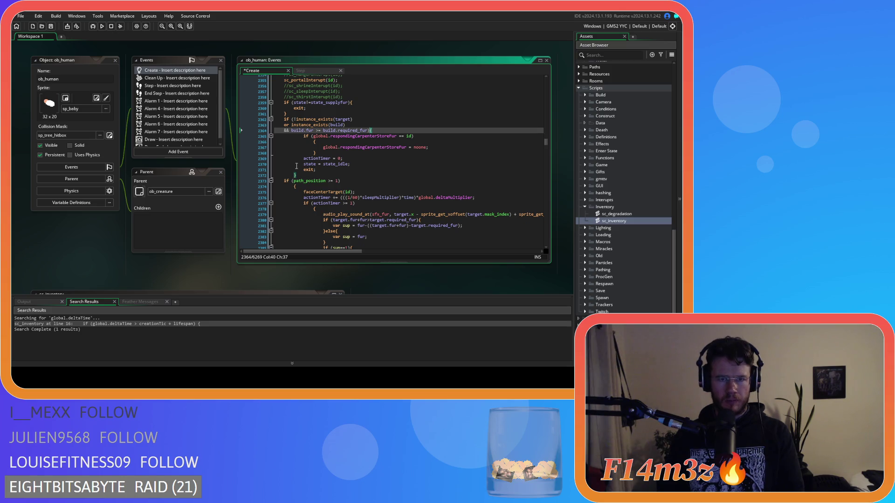
{"action": "mouse_move", "coordinate": [298, 176]}
{"action": "left_mouse_down"}
{"action": "mouse_move", "coordinate": [235, 154]}
{"action": "mouse_move", "coordinate": [235, 136]}
{"action": "left_mouse_up"}
{"action": "key", "text": "shift+Tab"}
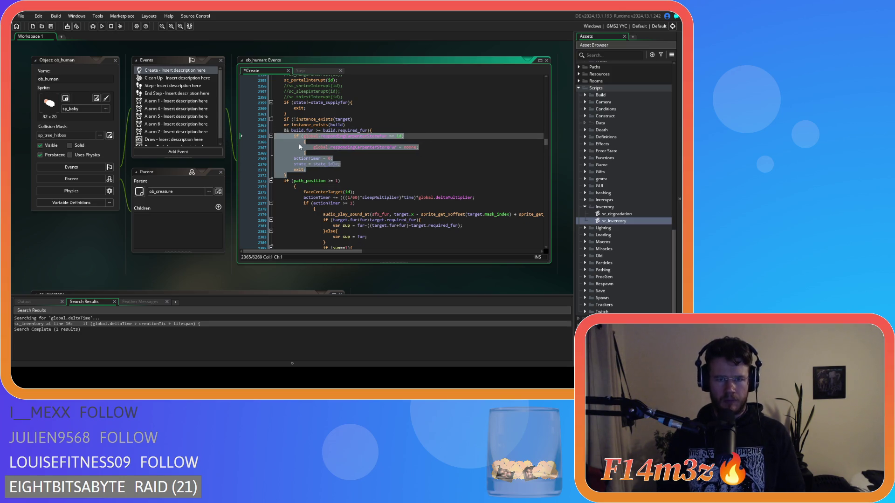
{"action": "left_click", "coordinate": [302, 141]}
{"action": "key", "text": "BackSpace"}
{"action": "key", "text": "BackSpace"}
{"action": "key", "text": "BackSpace"}
{"action": "left_click", "coordinate": [320, 150]}
{"action": "key", "text": "shift+Tab"}
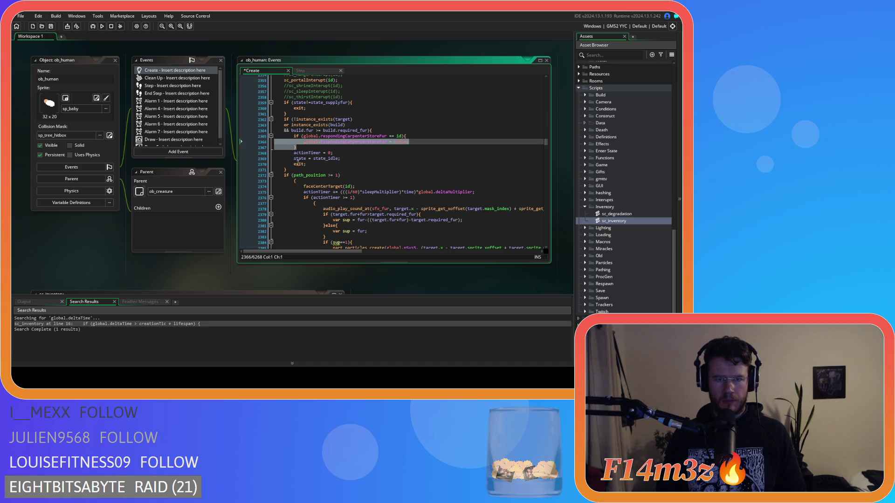
- Join the brace onto the path_position line, unindent the fur code, and delete the empty line
{"action": "scroll", "coordinate": [299, 140], "scroll_direction": "down", "scroll_amount": 3}
{"action": "left_click_drag", "start_coordinate": [298, 125], "coordinate": [268, 126]}
{"action": "key", "text": "BackSpace"}
{"action": "key", "text": "BackSpace"}
{"action": "scroll", "coordinate": [299, 139], "scroll_direction": "down", "scroll_amount": 15}
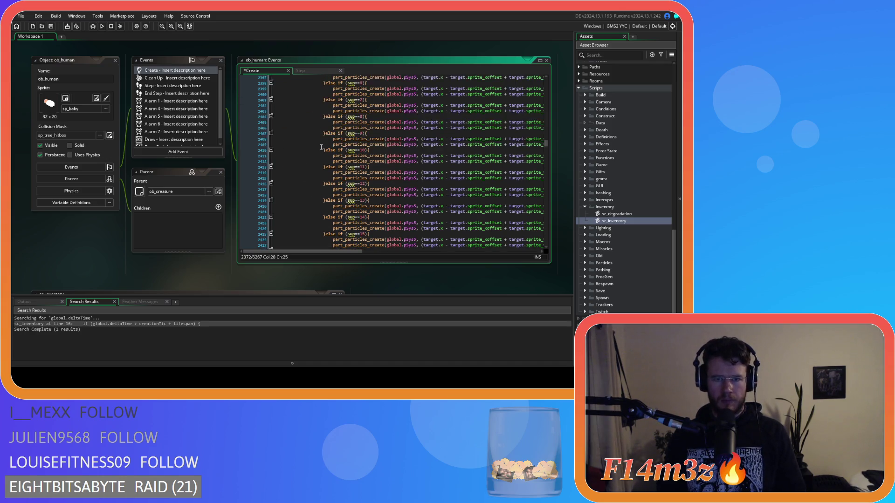
{"action": "mouse_move", "coordinate": [314, 132]}
{"action": "left_mouse_down"}
{"action": "mouse_move", "coordinate": [293, 111]}
{"action": "mouse_move", "coordinate": [295, 145]}
{"action": "mouse_move", "coordinate": [275, 150]}
{"action": "mouse_move", "coordinate": [280, 140]}
{"action": "left_mouse_up"}
{"action": "key", "text": "shift+Tab"}
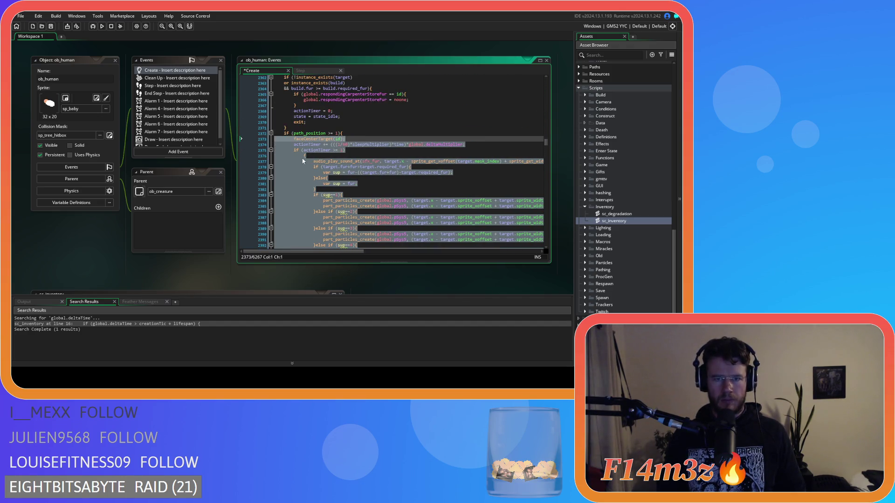
{"action": "left_click", "coordinate": [275, 156]}
{"action": "key", "text": "BackSpace"}
- Unindent the whole fur particle block by one level
{"action": "scroll", "coordinate": [320, 146], "scroll_direction": "down", "scroll_amount": 20}
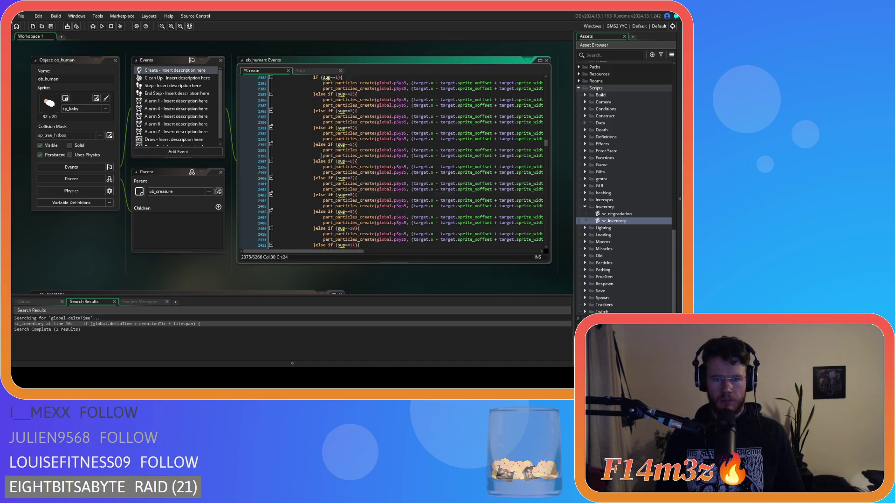
{"action": "scroll", "coordinate": [320, 146], "scroll_direction": "down", "scroll_amount": 7}
{"action": "left_click", "coordinate": [308, 171]}
{"action": "scroll", "coordinate": [300, 147], "scroll_direction": "up", "scroll_amount": 20}
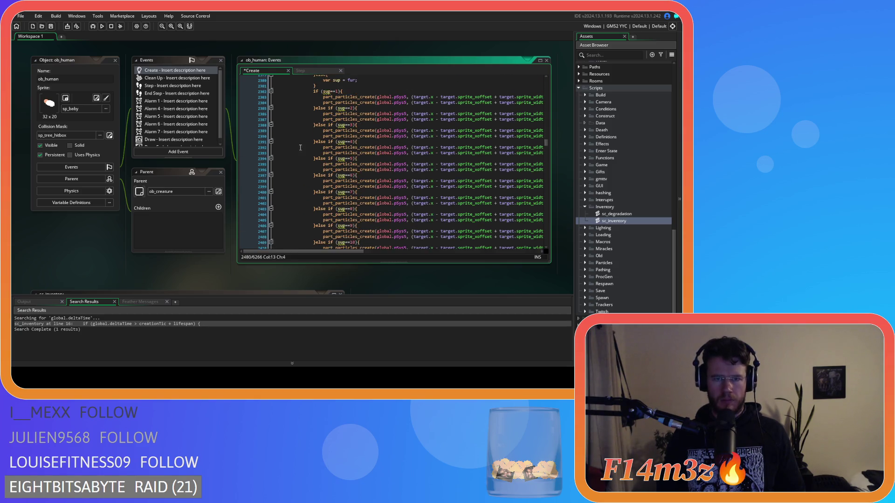
{"action": "left_click", "coordinate": [300, 147], "text": "shift"}
{"action": "key", "text": "shift+Up"}
{"action": "key", "text": "shift+Up"}
{"action": "key", "text": "shift+Up"}
{"action": "key", "text": "shift+Tab"}
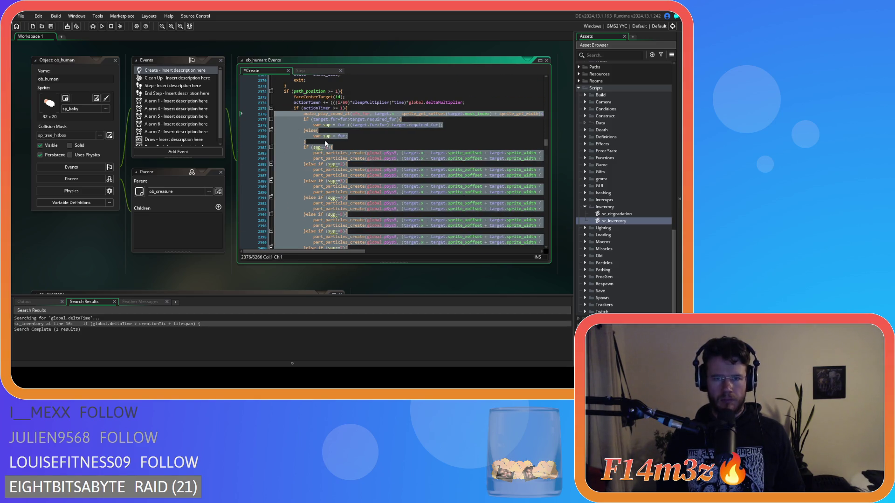
{"action": "left_click", "coordinate": [325, 143]}
- Join the fur store check's brace onto its if line, unindent its two lines, and save
{"action": "scroll", "coordinate": [340, 139], "scroll_direction": "down", "scroll_amount": 20}
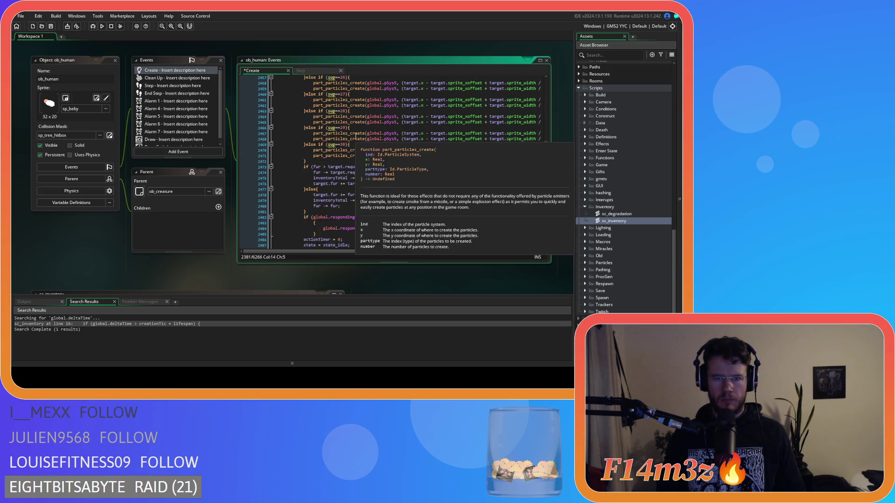
{"action": "scroll", "coordinate": [356, 135], "scroll_direction": "down", "scroll_amount": 3}
{"action": "left_click", "coordinate": [314, 167]}
{"action": "key", "text": "BackSpace"}
{"action": "key", "text": "BackSpace"}
{"action": "key", "text": "BackSpace"}
{"action": "left_click_drag", "start_coordinate": [316, 172], "coordinate": [242, 166]}
{"action": "key", "text": "shift+Tab"}
{"action": "key", "text": "ctrl+s"}
{"action": "left_click", "coordinate": [360, 151]}
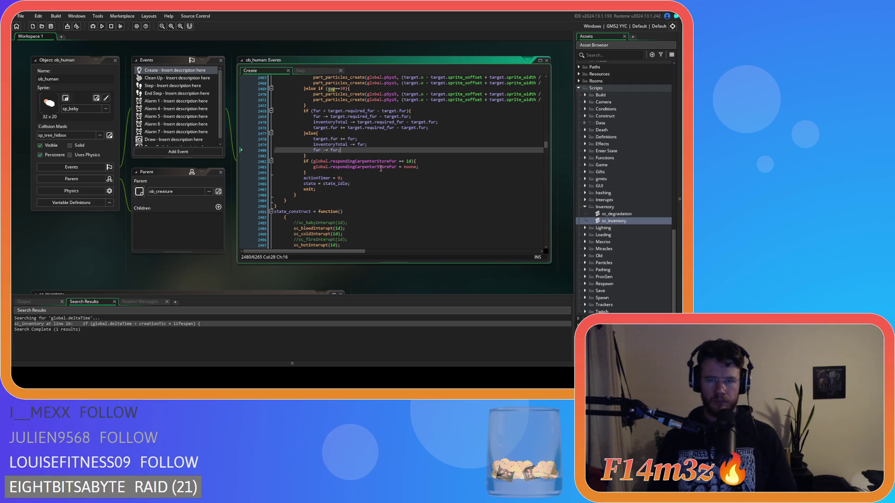
- Select the particle code from its end up through the particle conditions
{"action": "scroll", "coordinate": [351, 153], "scroll_direction": "up", "scroll_amount": 5}
{"action": "left_click", "coordinate": [316, 189]}
{"action": "scroll", "coordinate": [317, 189], "scroll_direction": "up", "scroll_amount": 20}
{"action": "left_click", "coordinate": [325, 164], "text": "shift"}
- Comment out the sup-based fur particle if/else chain with Ctrl+K
{"action": "scroll", "coordinate": [325, 164], "scroll_direction": "up", "scroll_amount": 2}
{"action": "left_click", "coordinate": [323, 163], "text": "shift"}
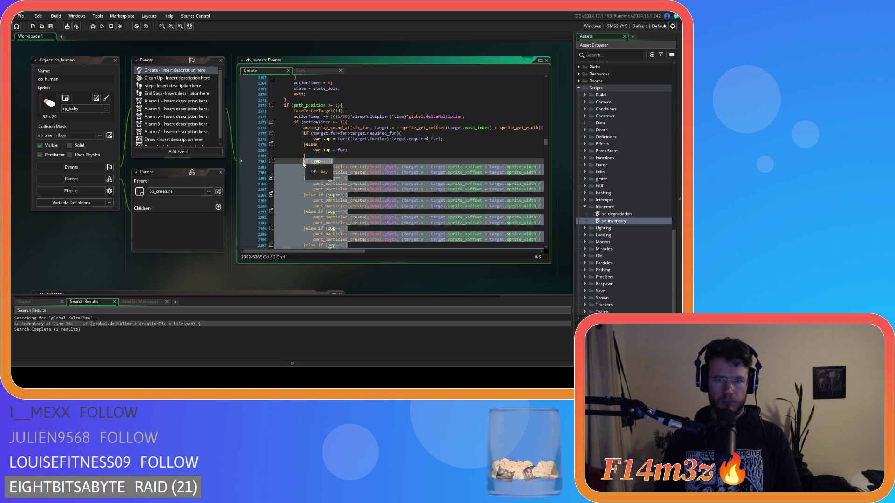
{"action": "key", "text": "ctrl+k"}
- Delete the if/else sup calculation block from state_supplyfur
{"action": "scroll", "coordinate": [351, 150], "scroll_direction": "down", "scroll_amount": 6}
{"action": "scroll", "coordinate": [351, 150], "scroll_direction": "up", "scroll_amount": 7}
{"action": "left_click_drag", "start_coordinate": [307, 185], "coordinate": [217, 162]}
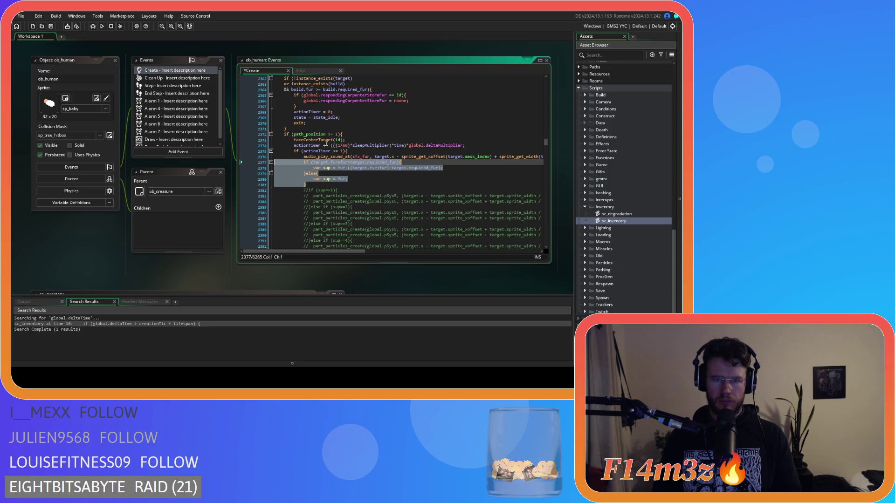
{"action": "left_click", "coordinate": [336, 151]}
{"action": "left_click_drag", "start_coordinate": [305, 185], "coordinate": [219, 160]}
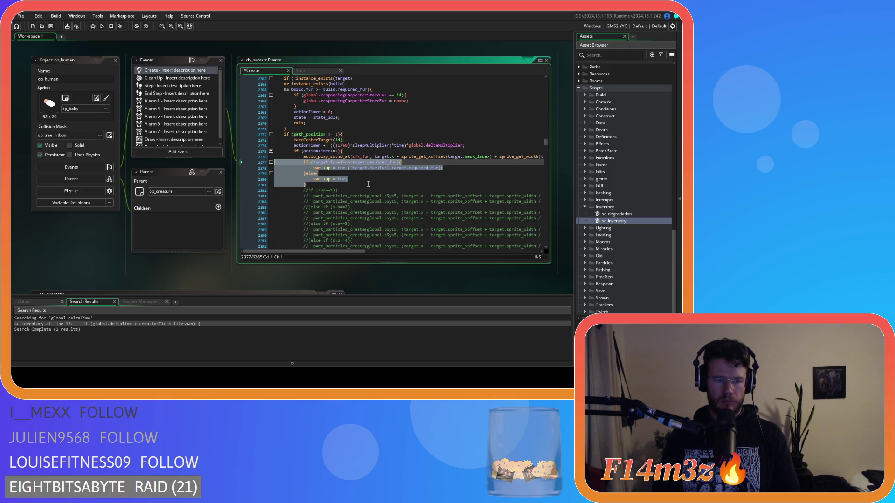
{"action": "key", "text": "BackSpace"}
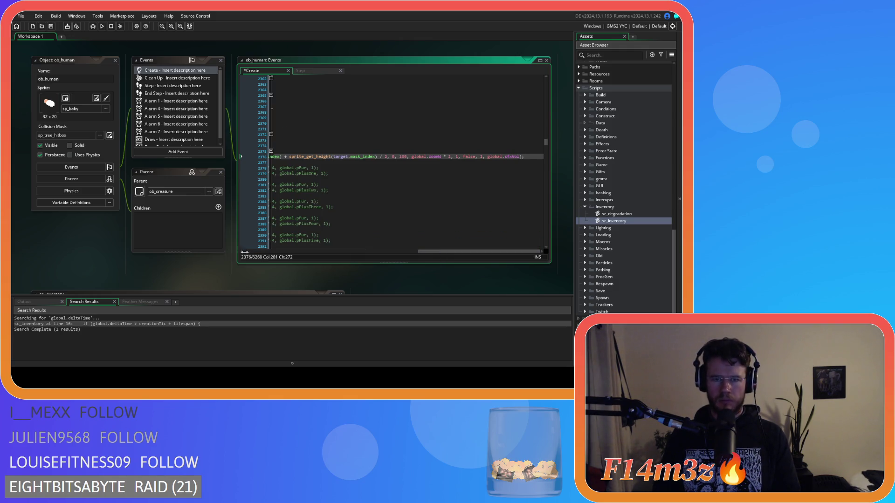
- Remove the space before >= and select the fur if/else transfer block
{"action": "mouse_move", "coordinate": [422, 251]}
{"action": "left_mouse_down"}
{"action": "mouse_move", "coordinate": [295, 250]}
{"action": "mouse_move", "coordinate": [243, 221]}
{"action": "left_mouse_up"}
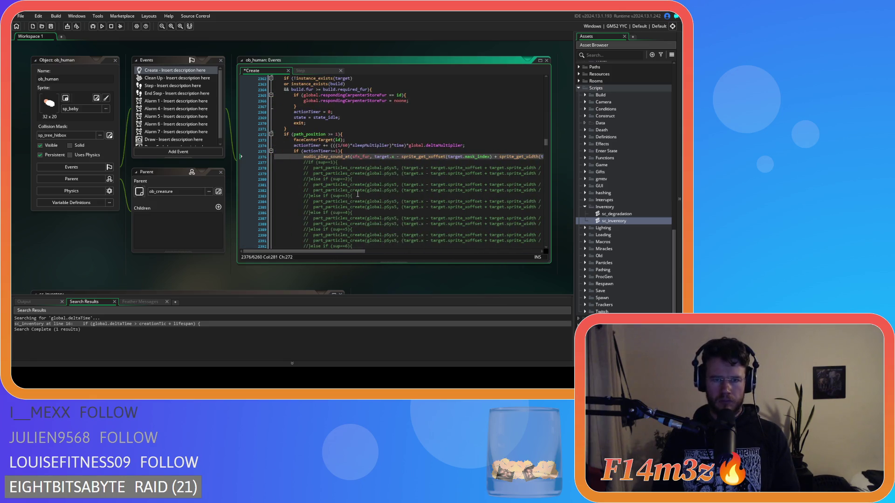
{"action": "left_click", "coordinate": [329, 135]}
{"action": "key", "text": "BackSpace"}
{"action": "scroll", "coordinate": [362, 178], "scroll_direction": "down", "scroll_amount": 10}
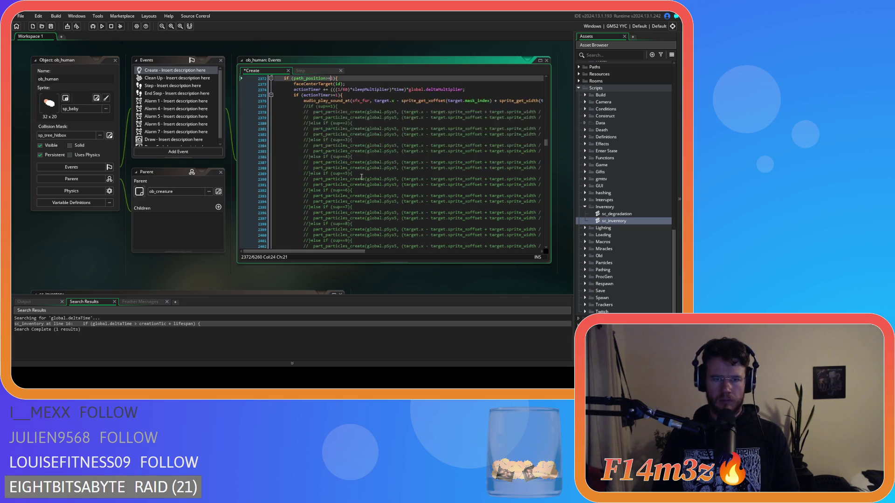
{"action": "scroll", "coordinate": [362, 177], "scroll_direction": "down", "scroll_amount": 20}
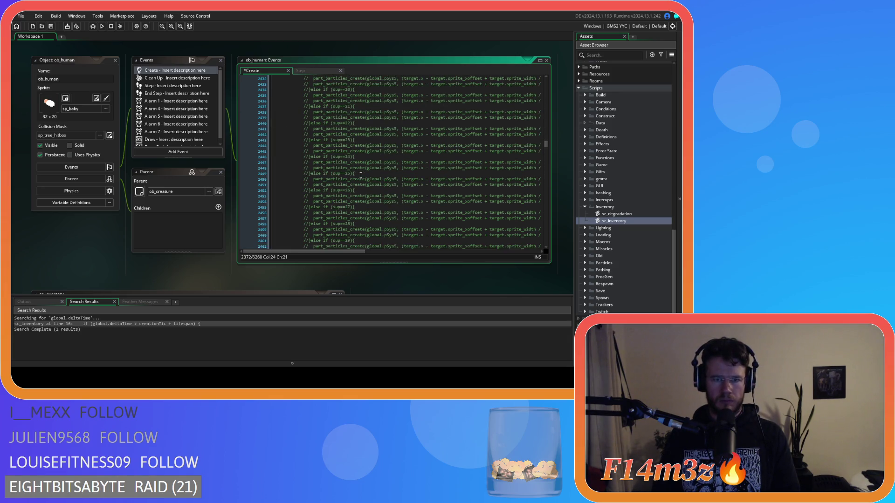
{"action": "left_click_drag", "start_coordinate": [307, 185], "coordinate": [304, 140]}
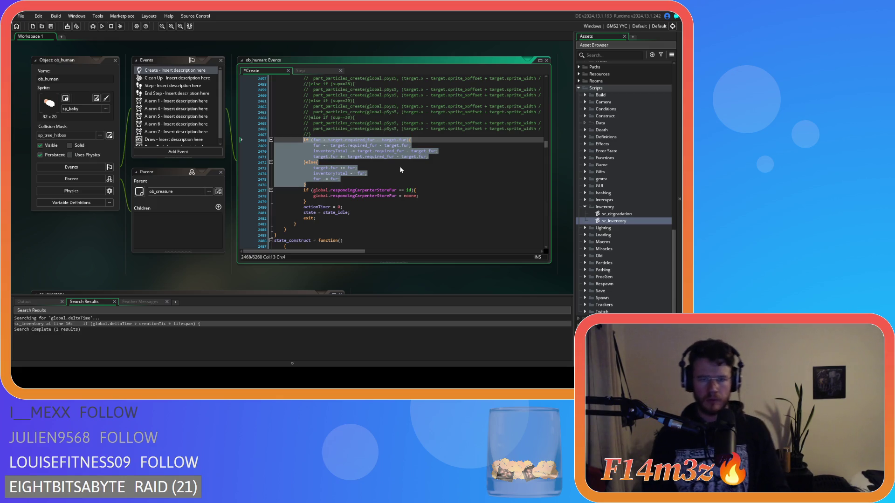
- Paste the lumber supply code over the fur block and rename required_lumber to required_fur
{"action": "type", "text": "var _amount = 0; \t\t\tvar _req = target.required_lumber-target.lumber; \t\t\tvar _total = array_length(inv.lumber); \t\t\tif (_total>=_req){ \t\t\t\t_amount = _req; \t\t\t}else{ \t\t\t\t_amount = _total; \t\t\t} \t\t\tarray_delete(inv.lumber,0,_amount); \t\t\ttarget.lumber += _amount;"}
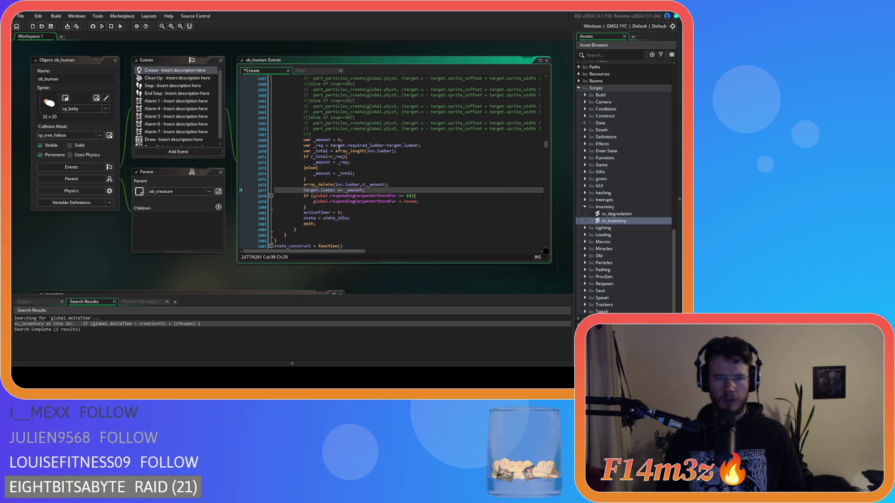
{"action": "key", "text": "ctrl+z"}
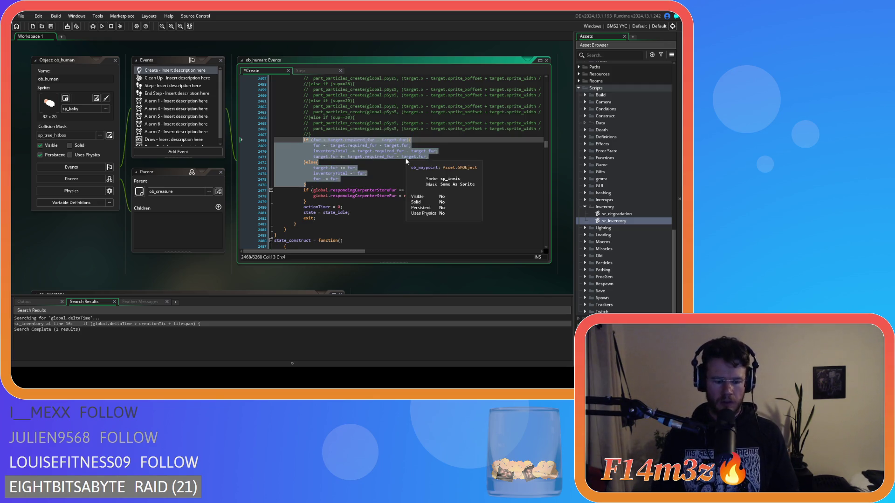
{"action": "type", "text": "var _amount = 0; \t\t\tvar _req = target.required_lumber-target.lumber; \t\t\tvar _total = array_length(inv.lumber); \t\t\tif (_total>=_req){ \t\t\t\t_amount = _req; \t\t\t}else{ \t\t\t\t_amount = _total; \t\t\t} \t\t\tarray_delete(inv.lumber,0,_amount); \t\t\ttarget.lumber += _amount;"}
{"action": "left_click_drag", "start_coordinate": [371, 146], "coordinate": [384, 146]}
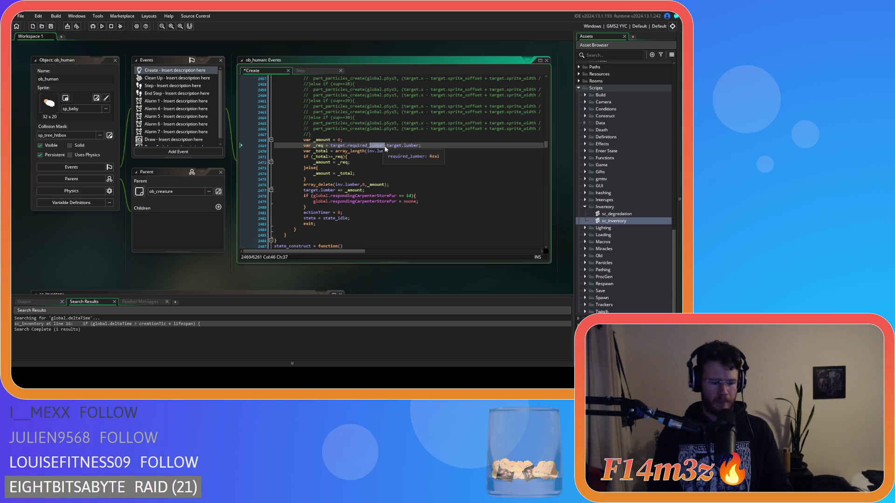
{"action": "type", "text": "fur"}
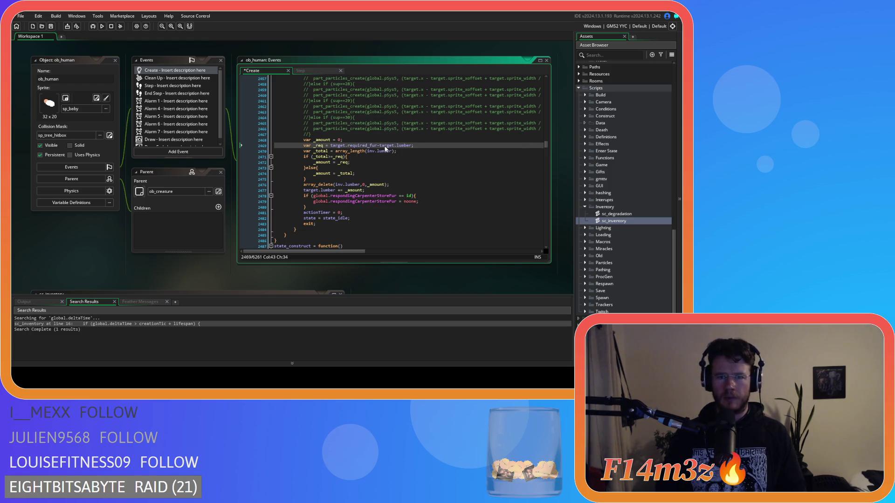
{"action": "left_click", "coordinate": [403, 145]}
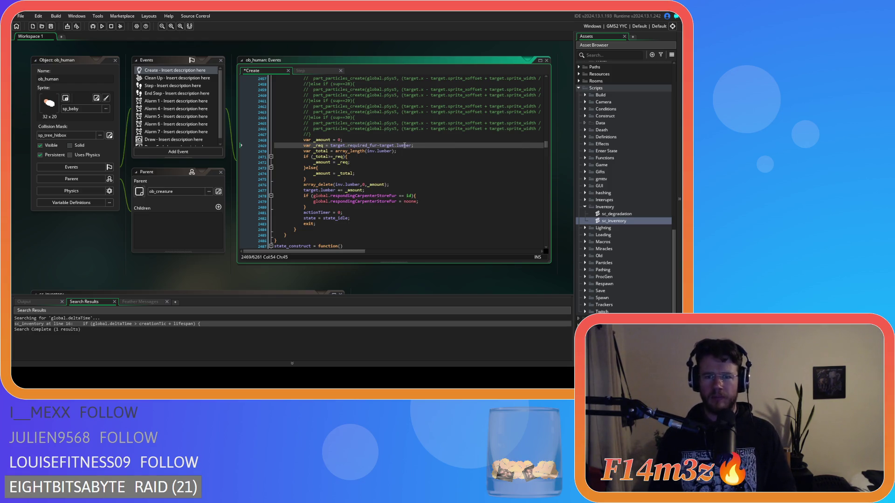
{"action": "double_click", "coordinate": [404, 145]}
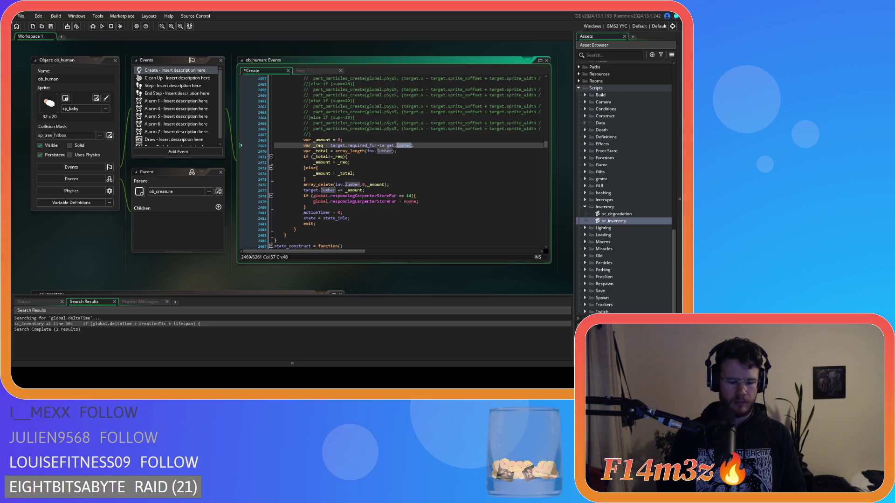
{"action": "type", "text": "fur"}
- Change array_length(inv.lumber) to inv.fur and save the Create code
{"action": "left_click", "coordinate": [370, 151]}
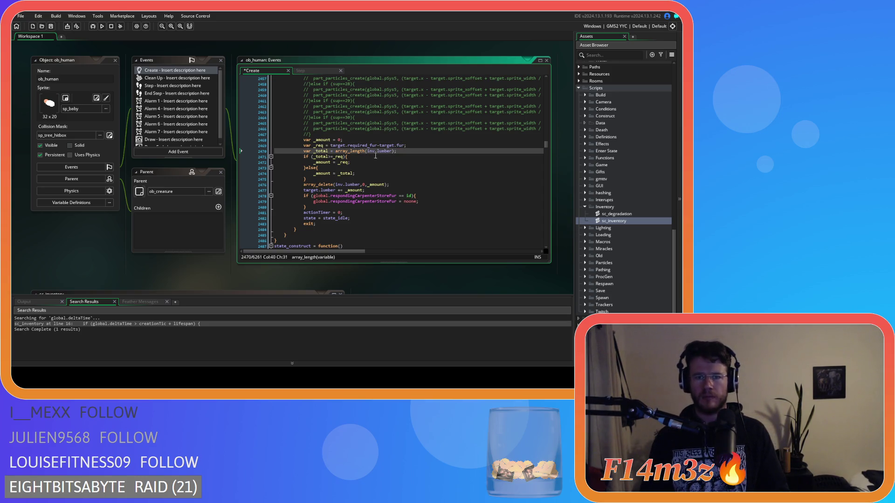
{"action": "double_click", "coordinate": [384, 151]}
{"action": "type", "text": "fur"}
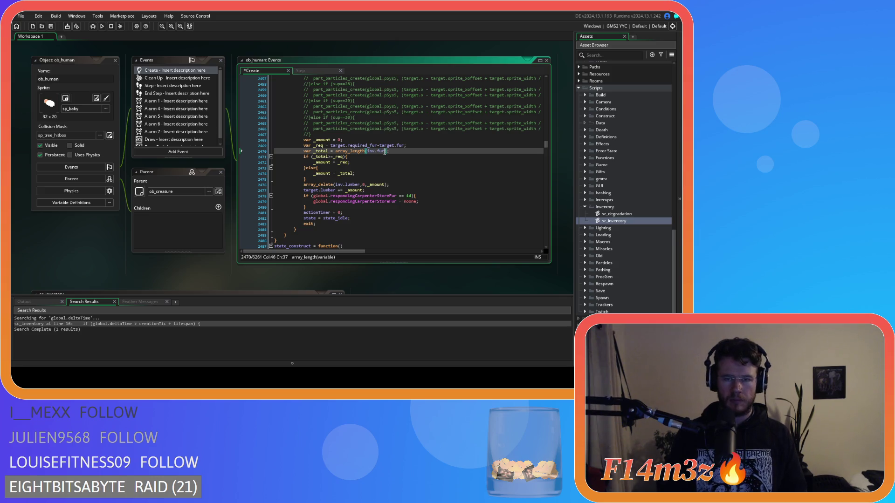
{"action": "left_click", "coordinate": [379, 161]}
{"action": "key", "text": "ctrl+s"}
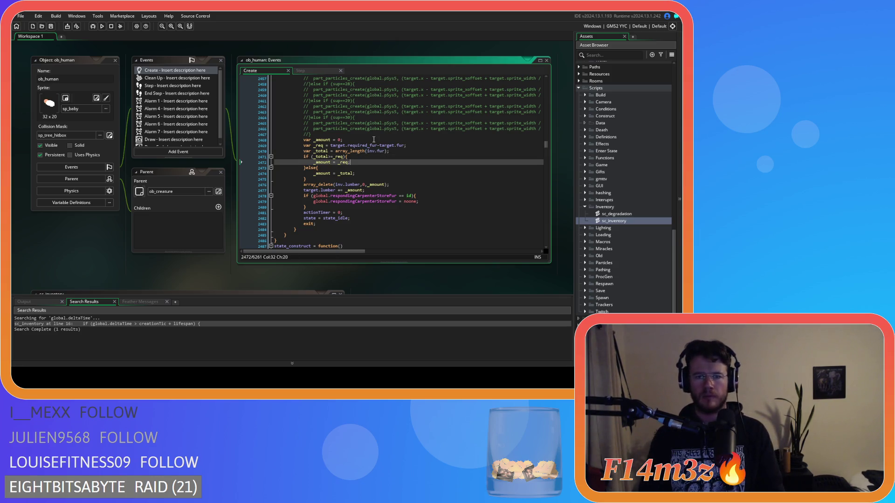
- Switch array_delete to inv.fur and target.lumber to target.fur, then save
{"action": "left_click", "coordinate": [391, 158]}
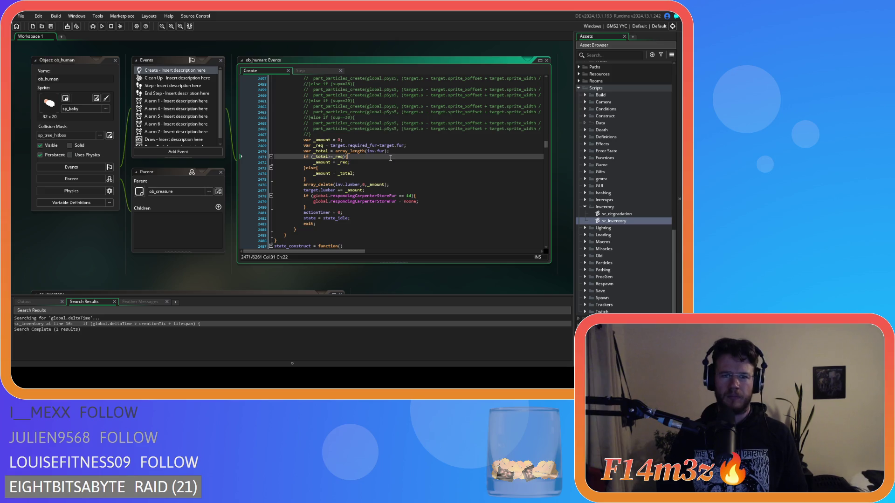
{"action": "double_click", "coordinate": [359, 185]}
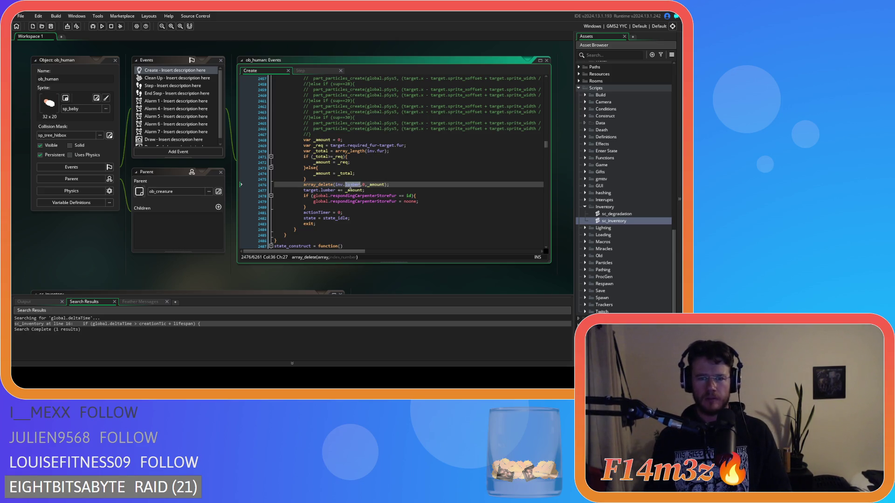
{"action": "type", "text": "fur"}
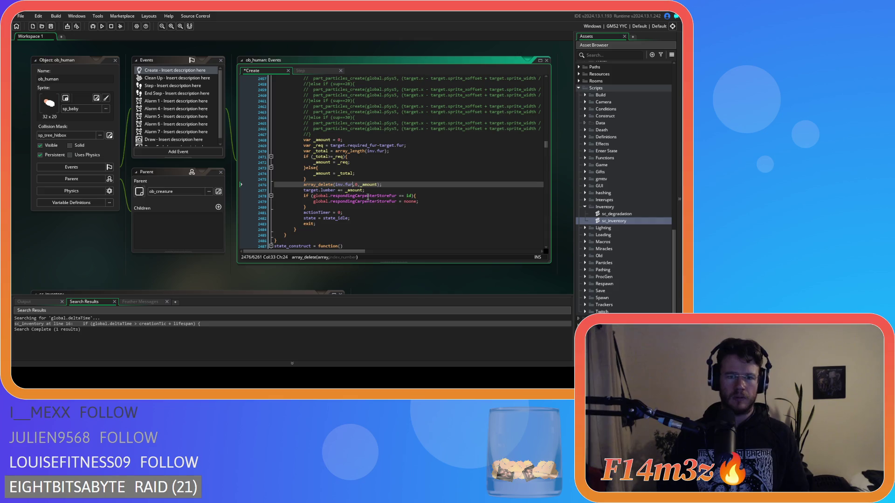
{"action": "double_click", "coordinate": [328, 190]}
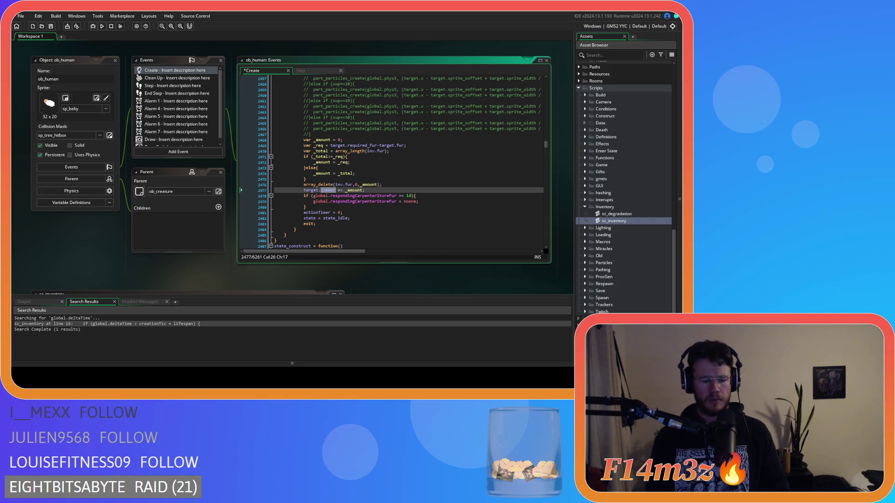
{"action": "type", "text": "fur"}
{"action": "left_click", "coordinate": [370, 190]}
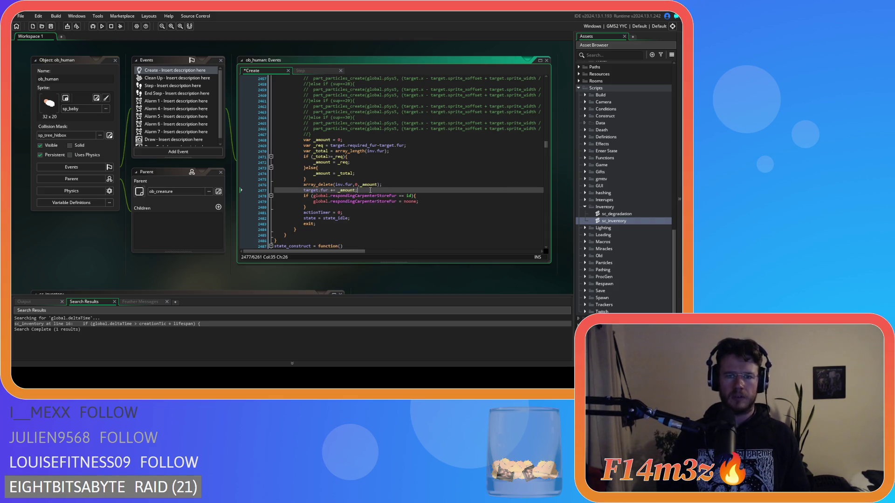
{"action": "key", "text": "ctrl+s"}
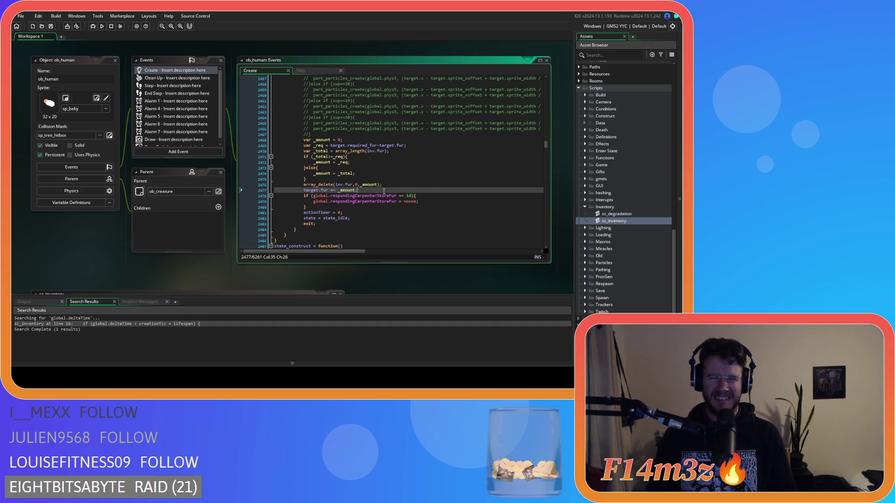
{"action": "left_click", "coordinate": [366, 206]}
{"action": "mouse_move", "coordinate": [366, 201]}
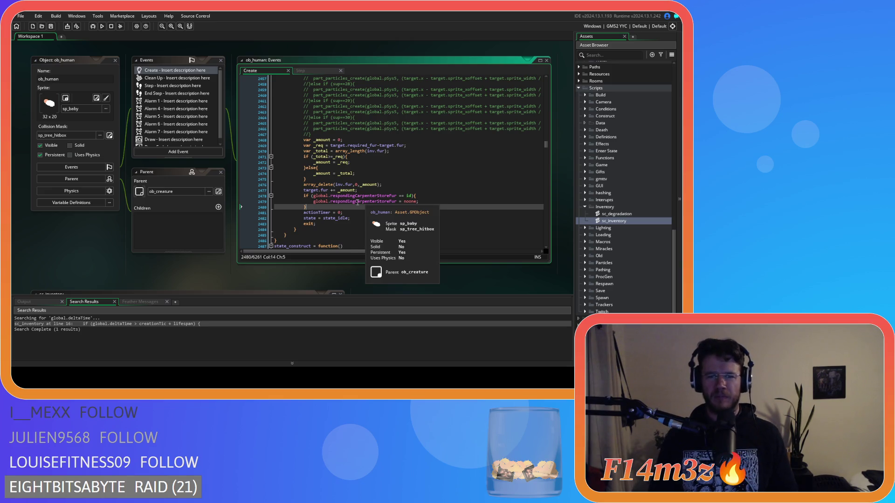
{"action": "left_click", "coordinate": [399, 196]}
{"action": "left_click", "coordinate": [402, 184]}
{"action": "left_click", "coordinate": [394, 162]}
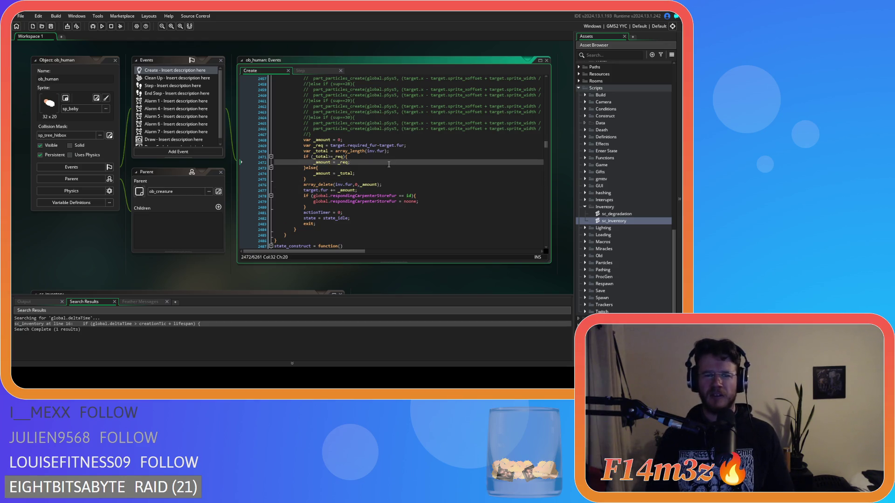
{"action": "left_click", "coordinate": [371, 158]}
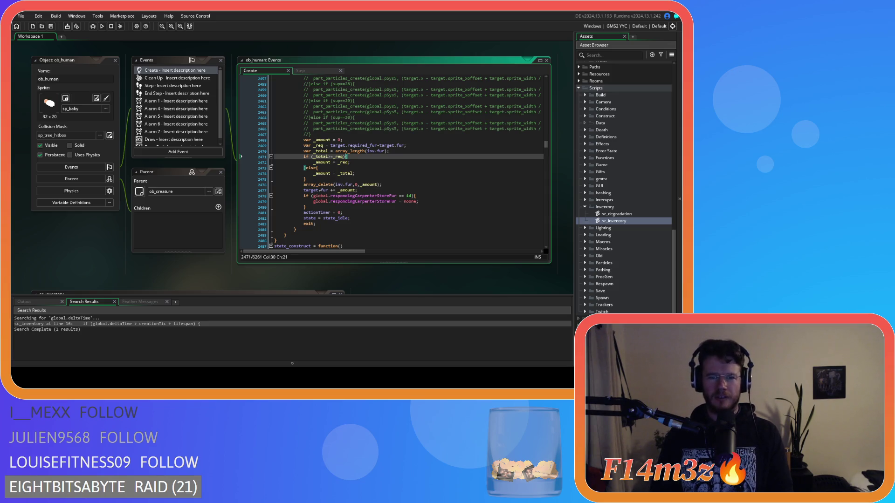
{"action": "left_click", "coordinate": [428, 175]}
{"action": "scroll", "coordinate": [428, 177], "scroll_direction": "down", "scroll_amount": 4}
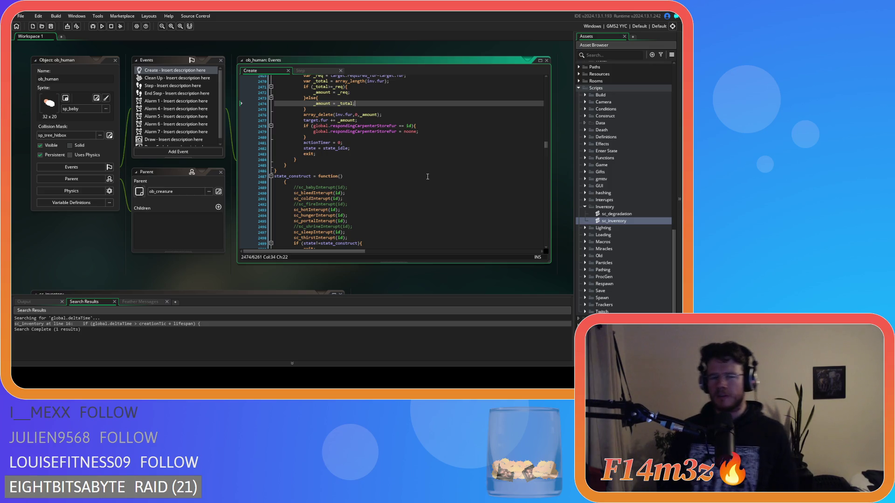
- Join the opening brace onto the state_construct declaration line
{"action": "left_click", "coordinate": [285, 182]}
{"action": "key", "text": "BackSpace"}
{"action": "key", "text": "BackSpace"}
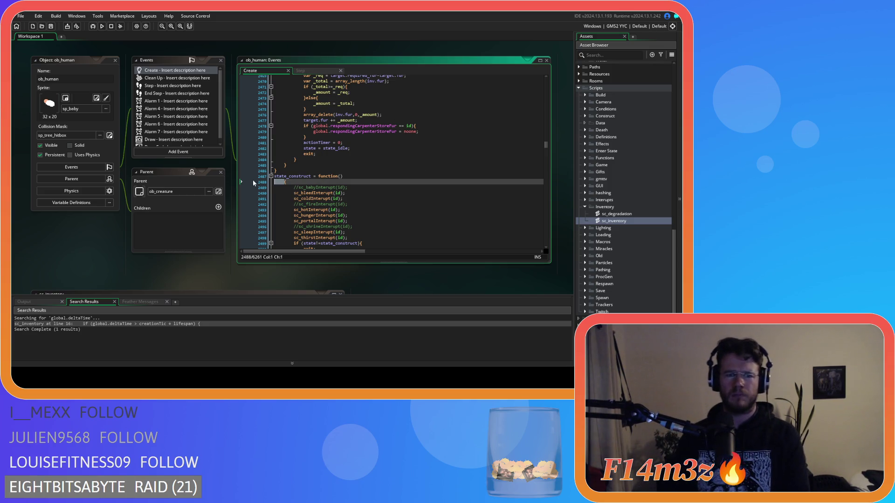
{"action": "scroll", "coordinate": [313, 162], "scroll_direction": "down", "scroll_amount": 15}
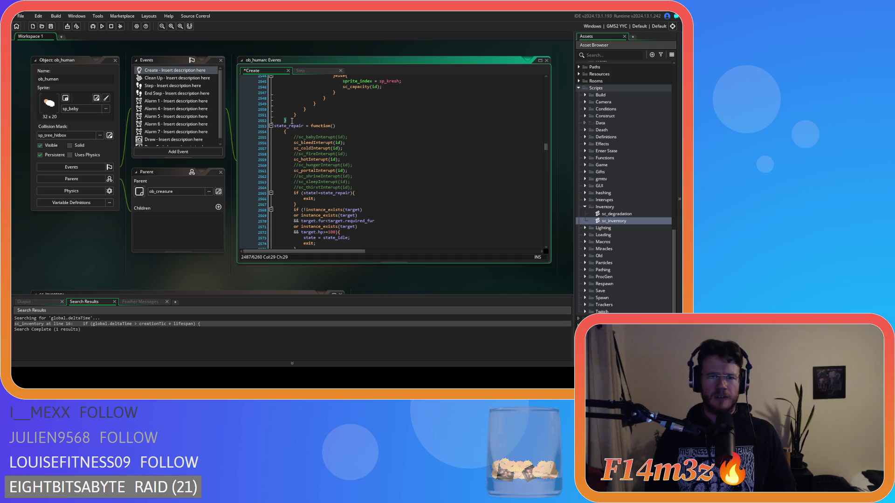
{"action": "scroll", "coordinate": [292, 140], "scroll_direction": "up", "scroll_amount": 18}
{"action": "mouse_move", "coordinate": [252, 247]}
{"action": "left_mouse_down"}
{"action": "mouse_move", "coordinate": [250, 149]}
{"action": "mouse_move", "coordinate": [280, 247]}
{"action": "mouse_move", "coordinate": [279, 233]}
{"action": "left_mouse_up"}
{"action": "scroll", "coordinate": [317, 168], "scroll_direction": "down", "scroll_amount": 8}
- Join the state_repair brace onto its declaration line and remove a leftover empty line
{"action": "left_click", "coordinate": [276, 120]}
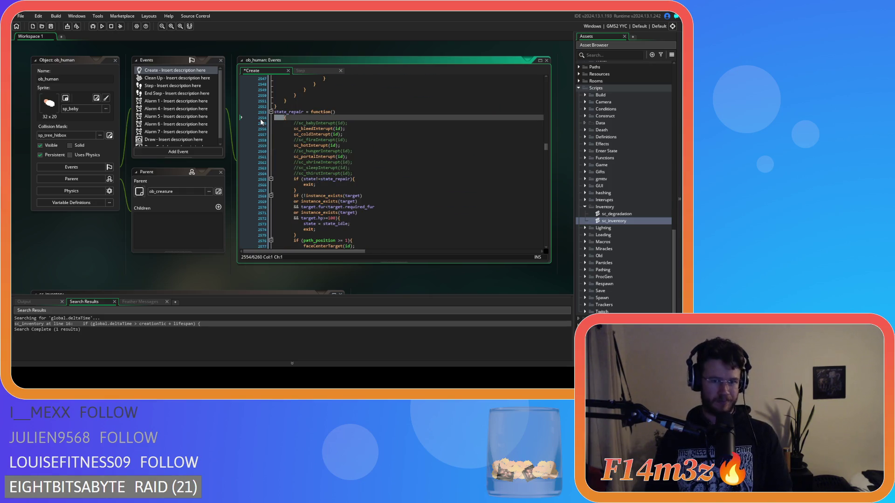
{"action": "key", "text": "BackSpace"}
{"action": "scroll", "coordinate": [280, 136], "scroll_direction": "down", "scroll_amount": 9}
{"action": "mouse_move", "coordinate": [292, 134]}
{"action": "left_mouse_down"}
{"action": "mouse_move", "coordinate": [280, 82]}
{"action": "mouse_move", "coordinate": [275, 128]}
{"action": "mouse_move", "coordinate": [266, 119]}
{"action": "mouse_move", "coordinate": [268, 217]}
{"action": "left_mouse_up"}
{"action": "left_click", "coordinate": [283, 213]}
{"action": "key", "text": "BackSpace"}
- Join the state_firewoodDownTime brace onto its declaration line and review its body
{"action": "scroll", "coordinate": [306, 185], "scroll_direction": "down", "scroll_amount": 18}
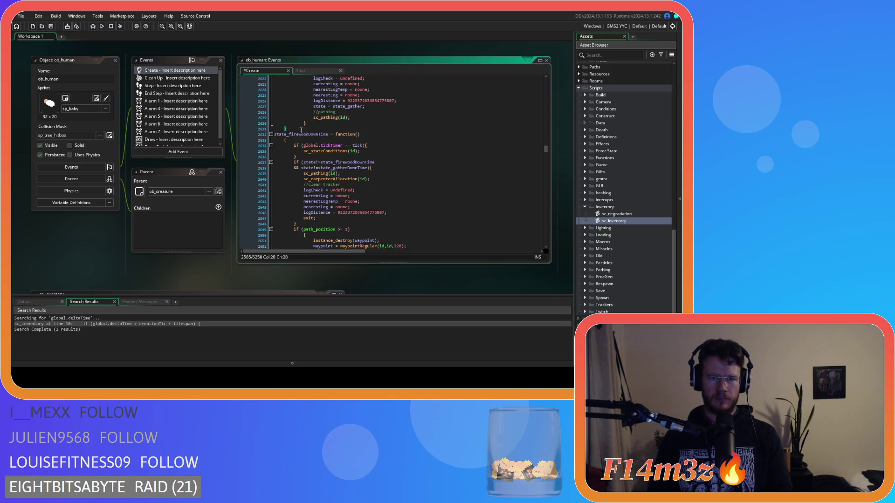
{"action": "left_click_drag", "start_coordinate": [368, 229], "coordinate": [274, 170]}
{"action": "scroll", "coordinate": [266, 116], "scroll_direction": "up", "scroll_amount": 4}
{"action": "left_click_drag", "start_coordinate": [266, 116], "coordinate": [274, 99]}
{"action": "scroll", "coordinate": [286, 163], "scroll_direction": "down", "scroll_amount": 8}
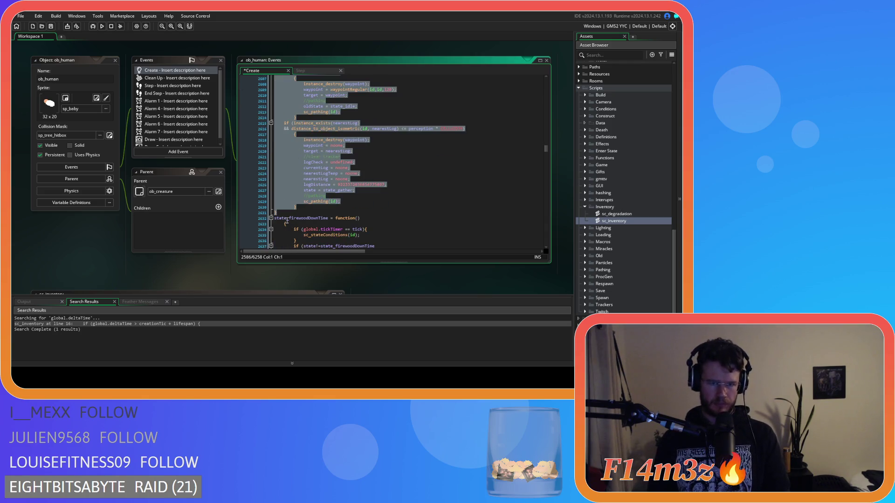
{"action": "left_click", "coordinate": [284, 223]}
{"action": "key", "text": "BackSpace"}
{"action": "scroll", "coordinate": [299, 215], "scroll_direction": "down", "scroll_amount": 20}
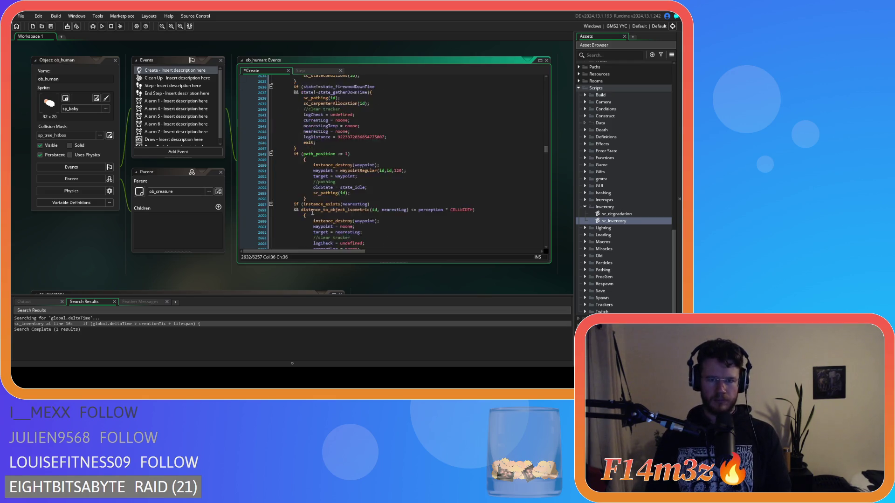
{"action": "scroll", "coordinate": [311, 210], "scroll_direction": "up", "scroll_amount": 4}
{"action": "mouse_move", "coordinate": [296, 182]}
{"action": "left_mouse_down"}
{"action": "mouse_move", "coordinate": [280, 122]}
{"action": "mouse_move", "coordinate": [255, 133]}
{"action": "mouse_move", "coordinate": [268, 77]}
{"action": "mouse_move", "coordinate": [274, 112]}
{"action": "left_mouse_up"}
{"action": "left_click", "coordinate": [352, 162]}
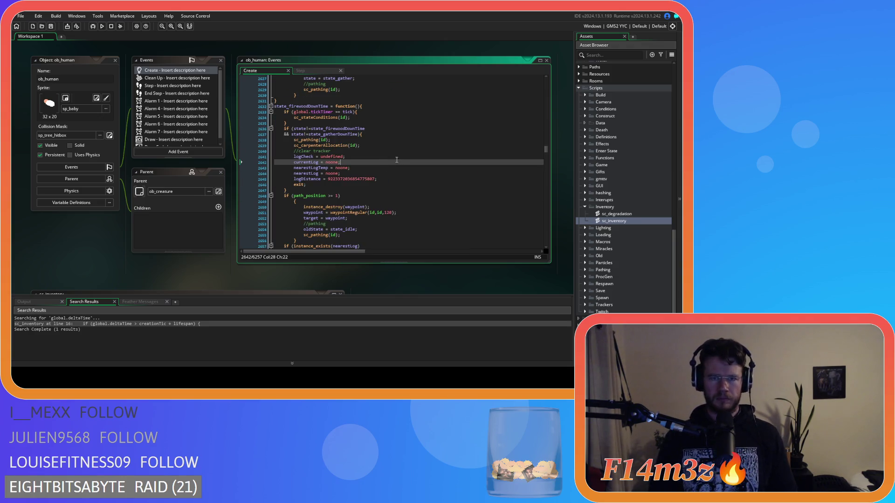
{"action": "scroll", "coordinate": [401, 160], "scroll_direction": "up", "scroll_amount": 3}
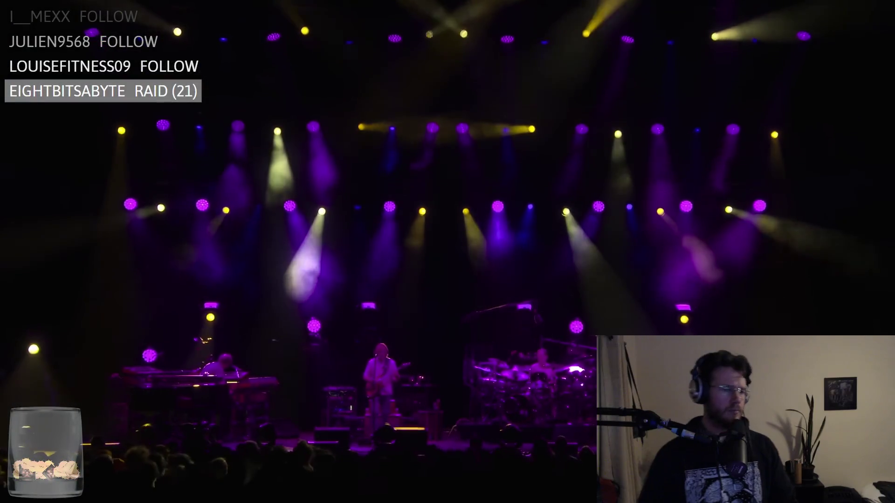
- Raise the Phish concert video's volume four notches
{"action": "mouse_move", "coordinate": [143, 493]}
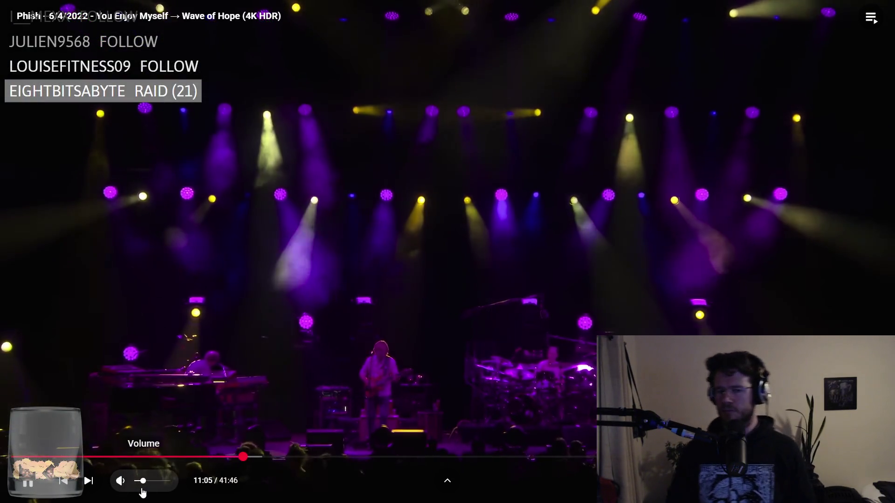
{"action": "key", "text": "Up"}
{"action": "key", "text": "Up"}
{"action": "key", "text": "Up"}
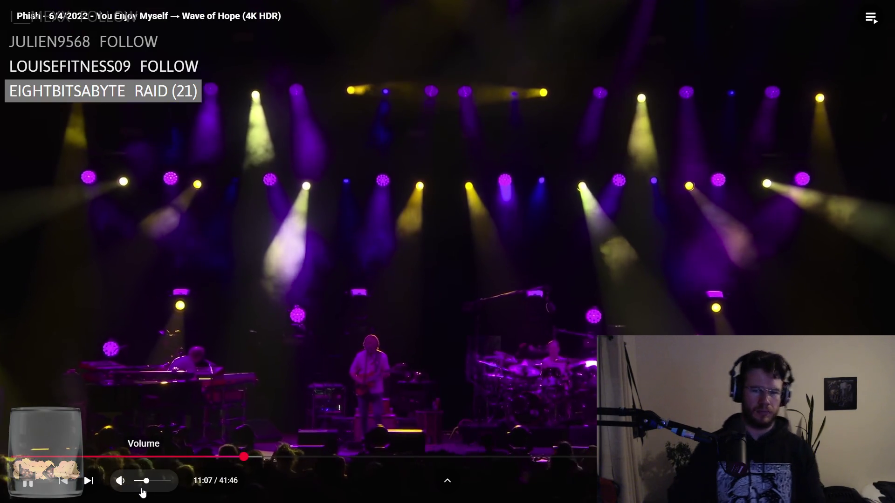
{"action": "key", "text": "Up"}
{"action": "key", "text": "Up"}
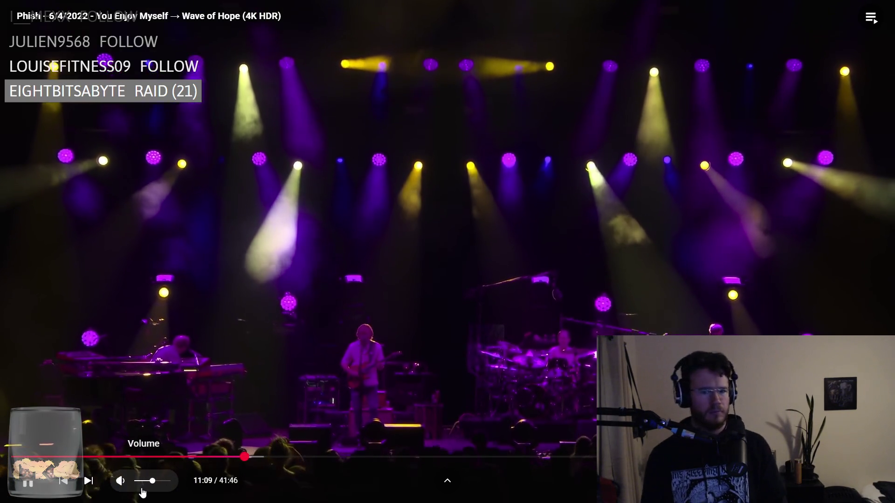
{"action": "key", "text": "Up"}
{"action": "key", "text": "Up"}
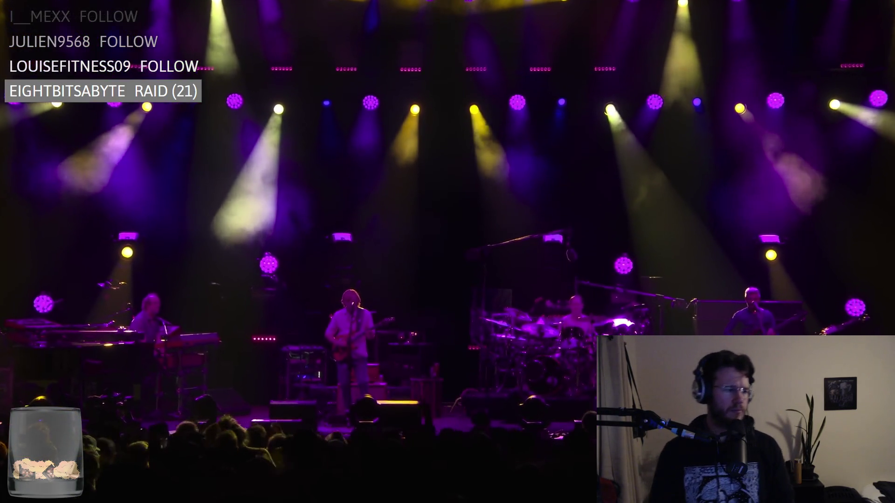
{"action": "key", "text": "Up"}
{"action": "key", "text": "Up"}
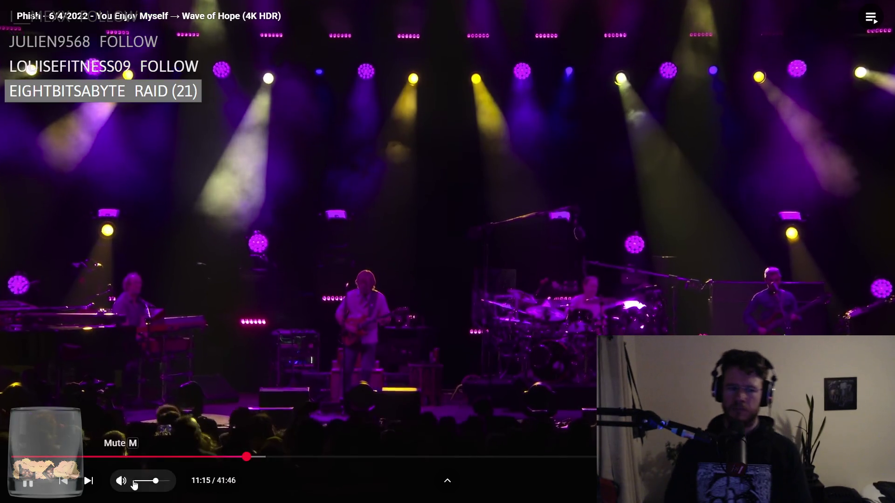